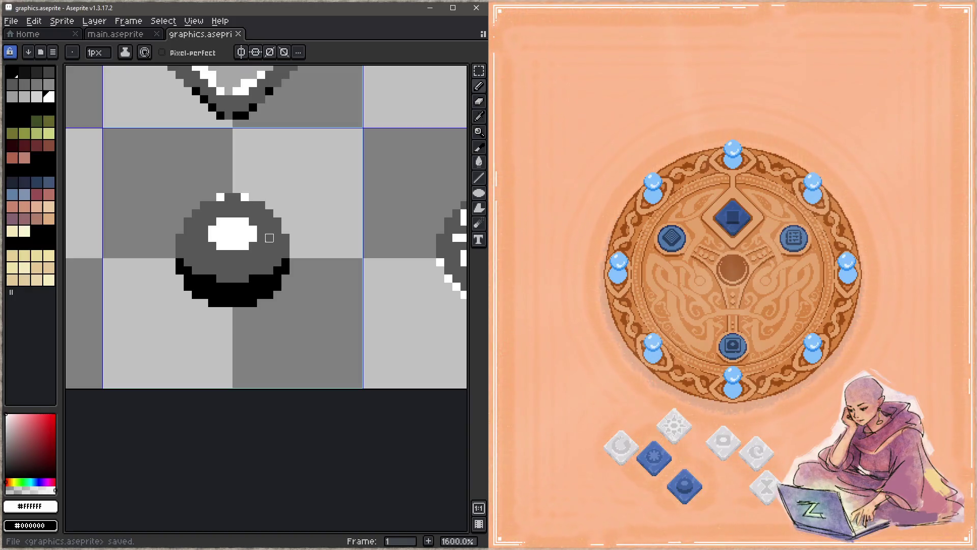
Fill the gaps in the button's top highlight white, then repaint that row #575757 and save.
click(237, 196)
click(228, 197)
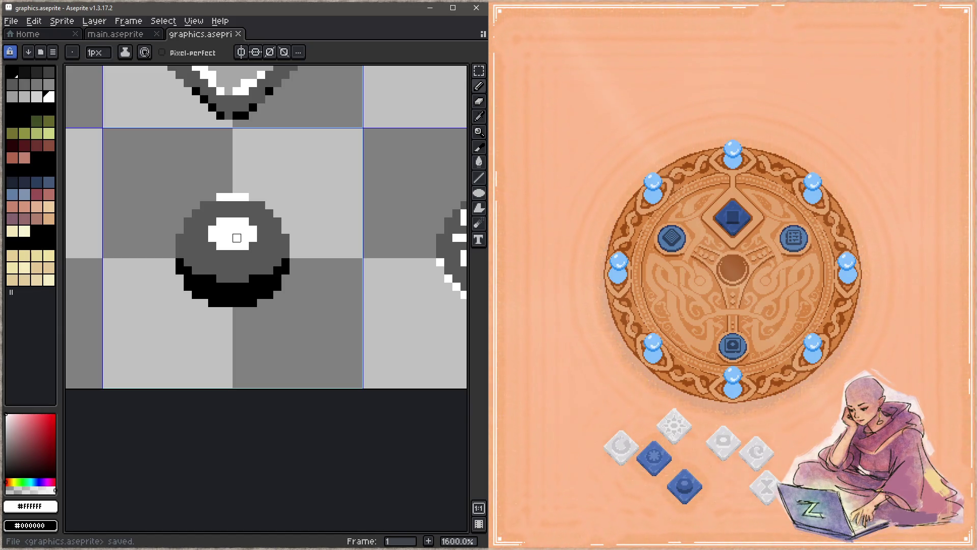
alt+click(246, 206)
drag(248, 196, 212, 197)
key(ctrl+s)
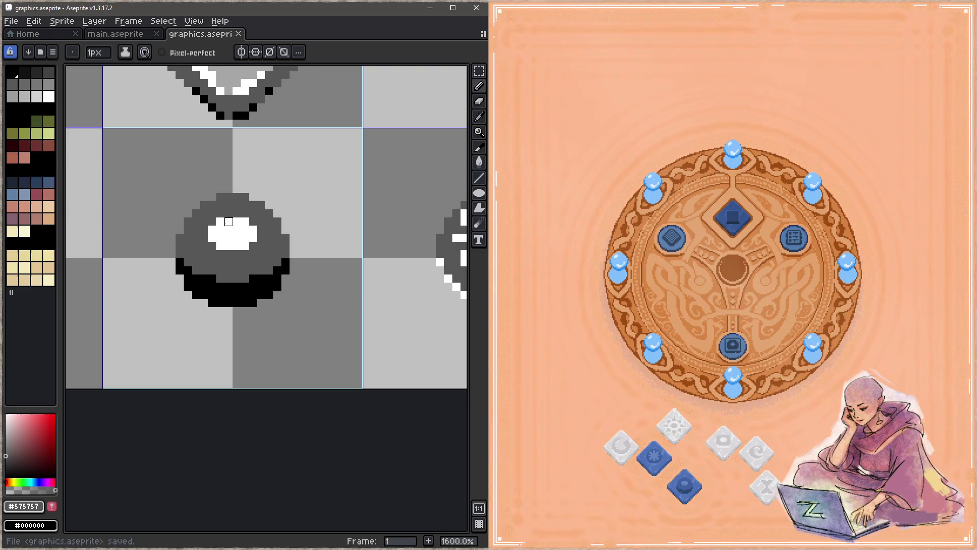
Touch up the button's left-edge and lower-right edge pixels, saving in between.
click(179, 230)
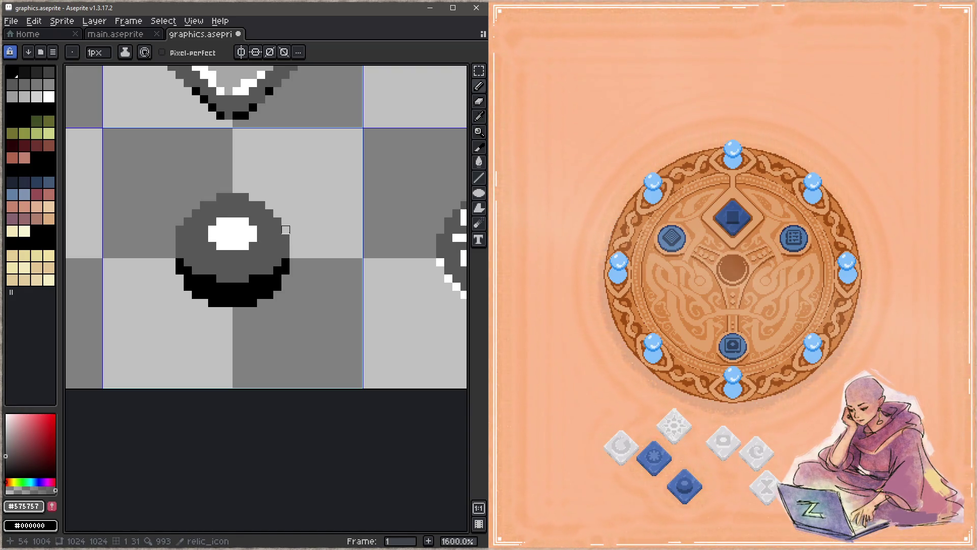
key(ctrl+s)
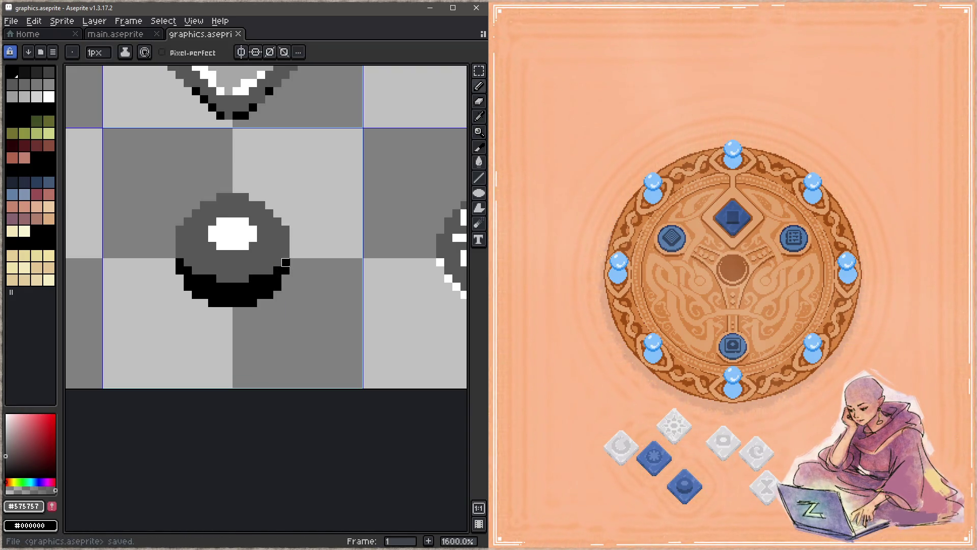
click(286, 262)
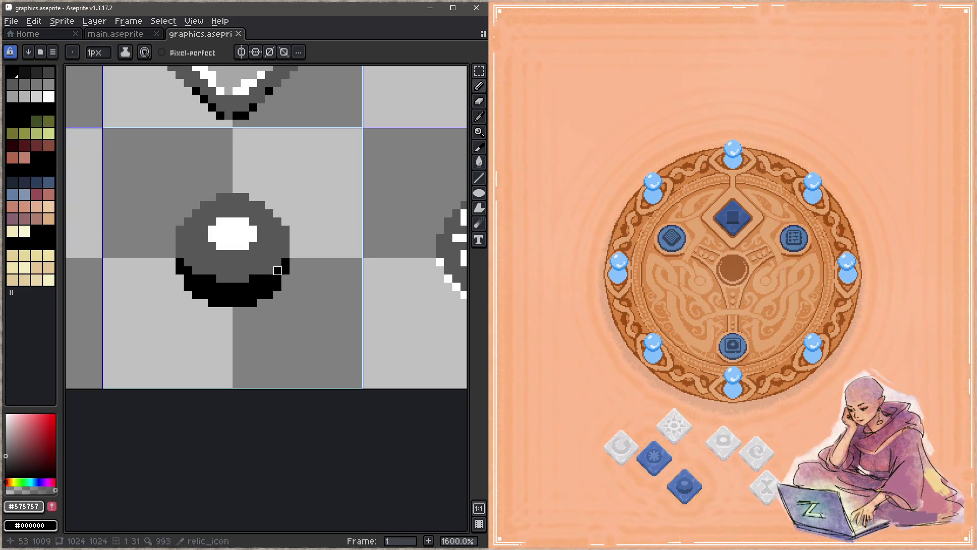
Save the file, then drag the game's centre diamond relic off the board to the lower left.
key(ctrl+s)
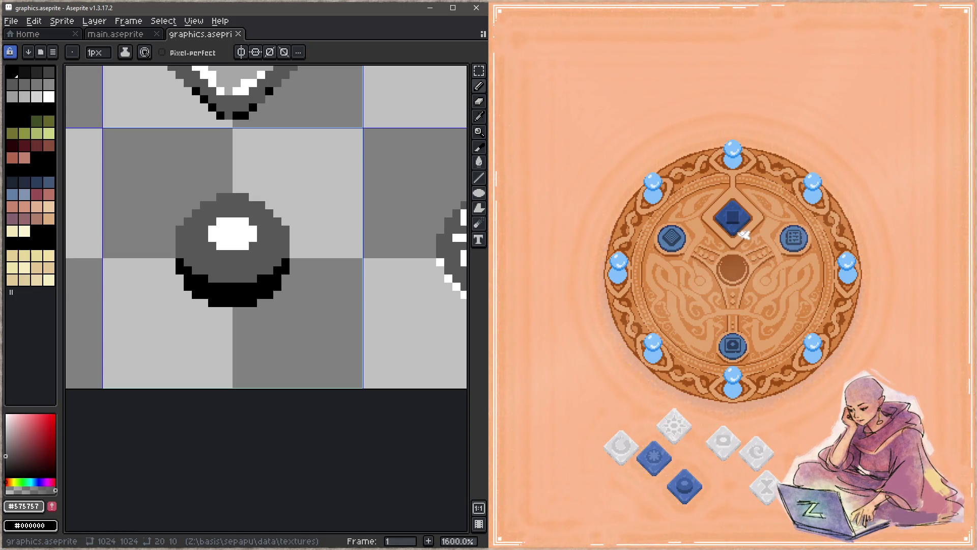
click(727, 224)
mouse_move(732, 212)
mouse_down()
mouse_move(728, 176)
mouse_move(598, 413)
mouse_up()
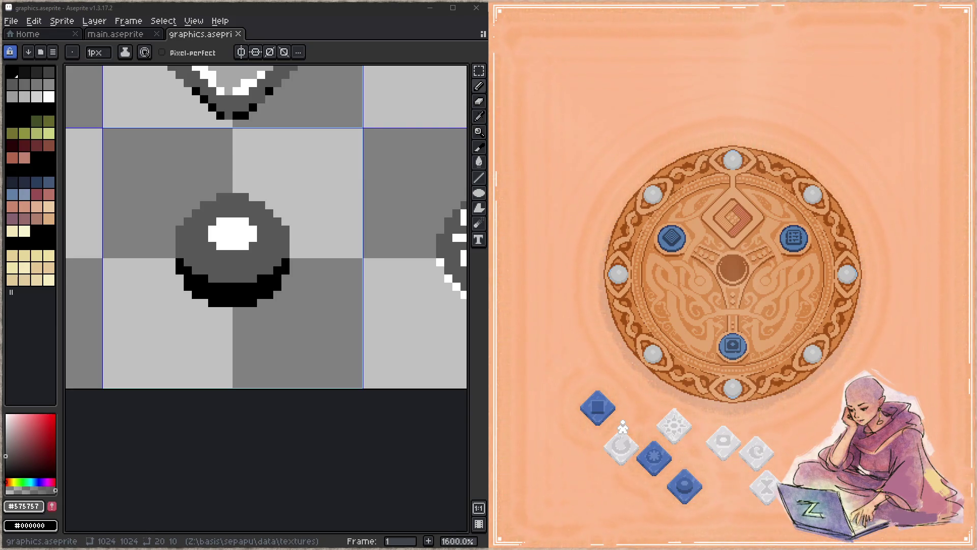
Bring the star button icon into view and set a black Paint Bucket with Contiguous enabled.
scroll(336, 292, down, 2)
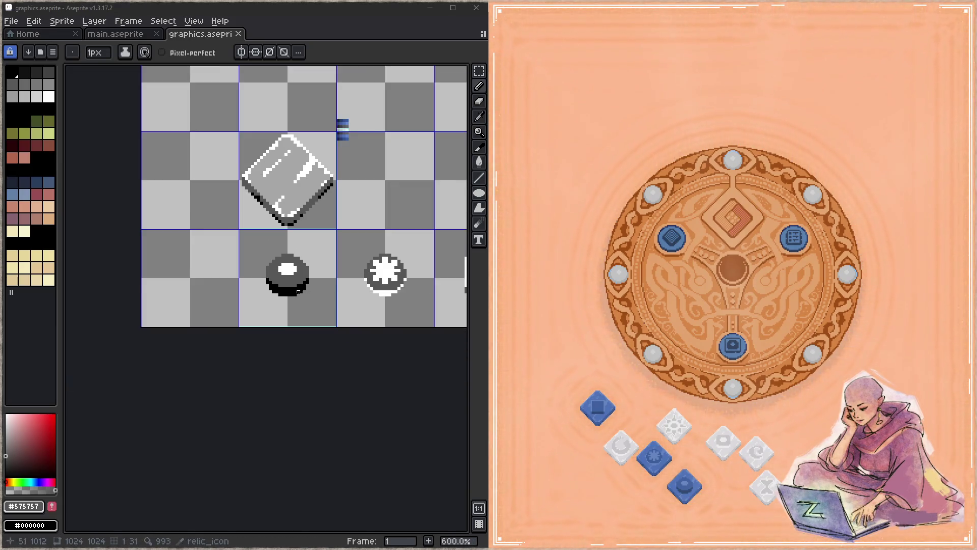
drag(410, 290, 286, 301)
scroll(286, 300, up, 2)
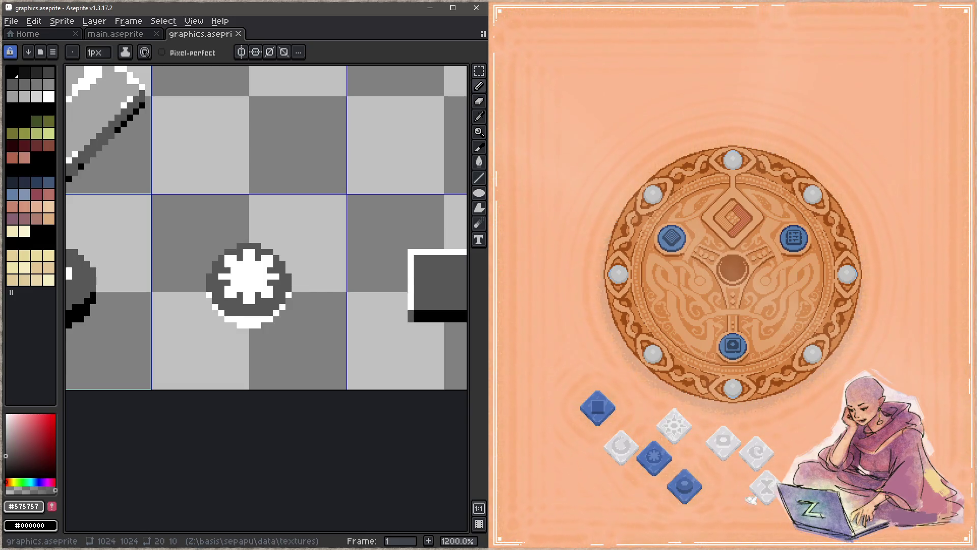
drag(208, 306, 263, 295)
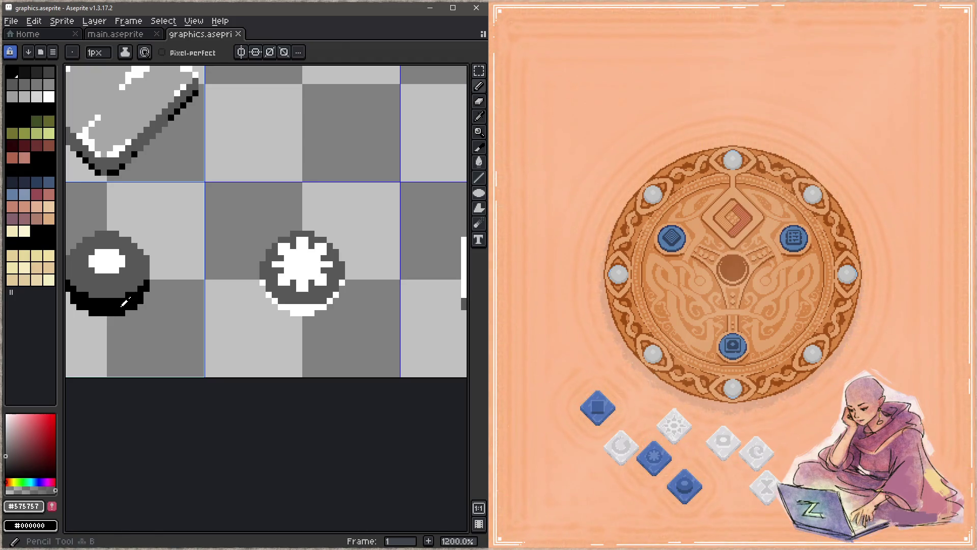
key(g)
scroll(281, 282, up, 1)
click(194, 53)
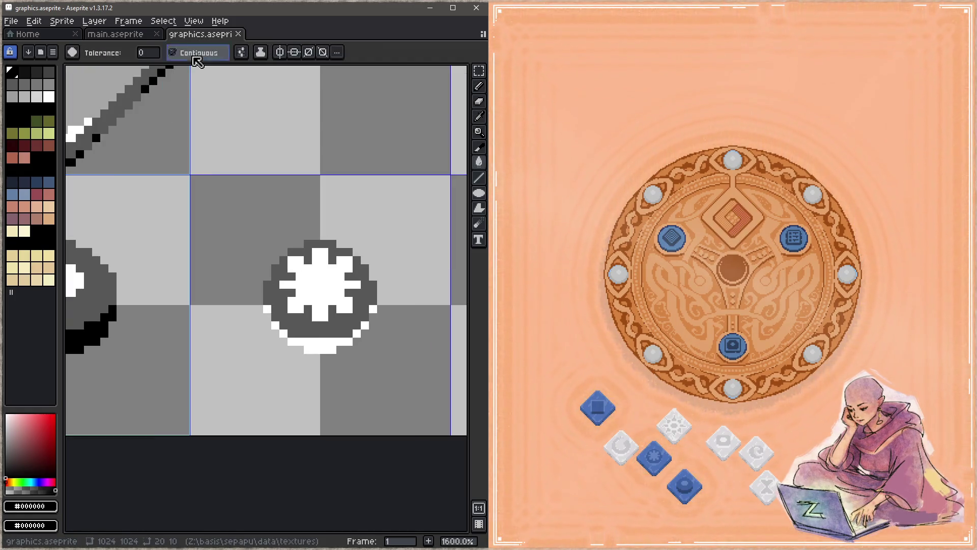
Fill the star icon's stray white edge pixels and white bottom rim with black.
click(267, 309)
click(276, 325)
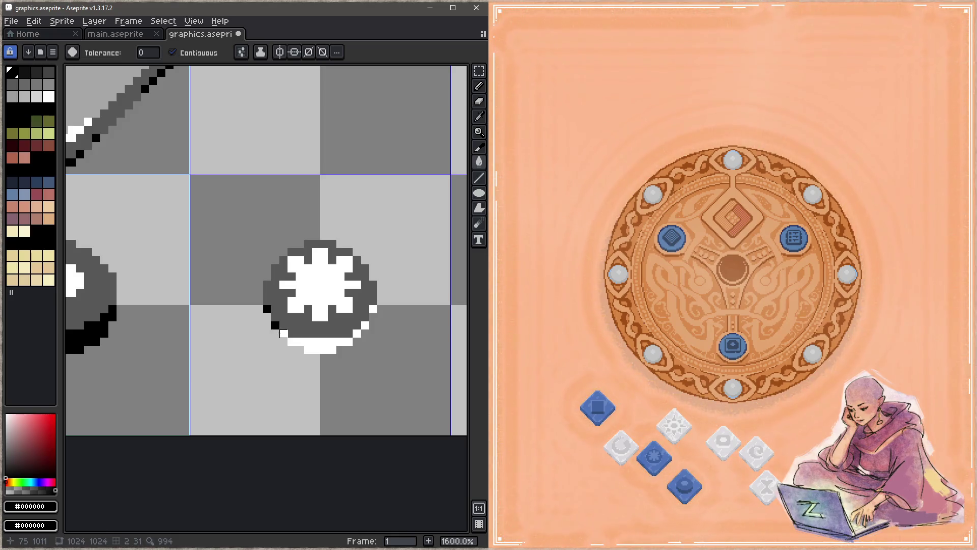
click(292, 341)
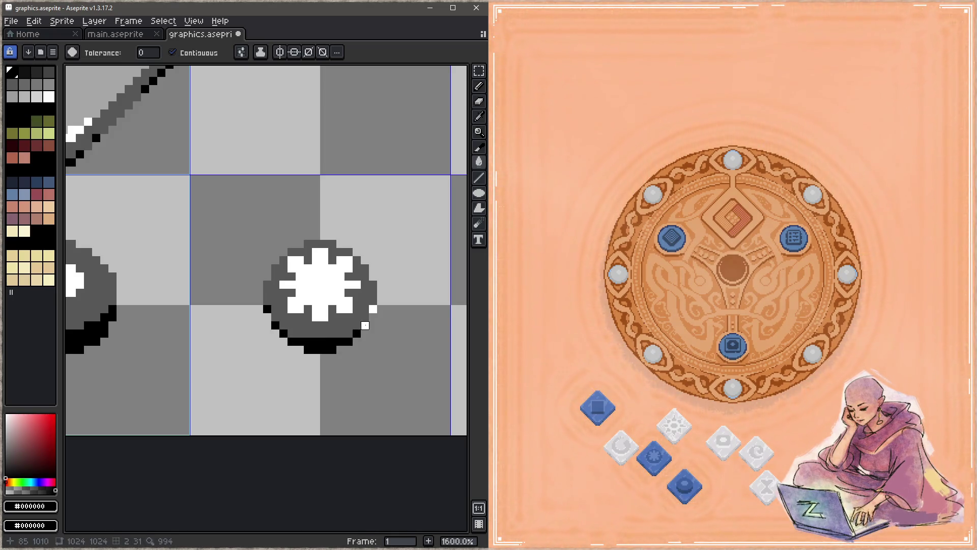
click(373, 308)
scroll(373, 309, down, 2)
Magic Wand the white star and move it into the empty tile above.
key(w)
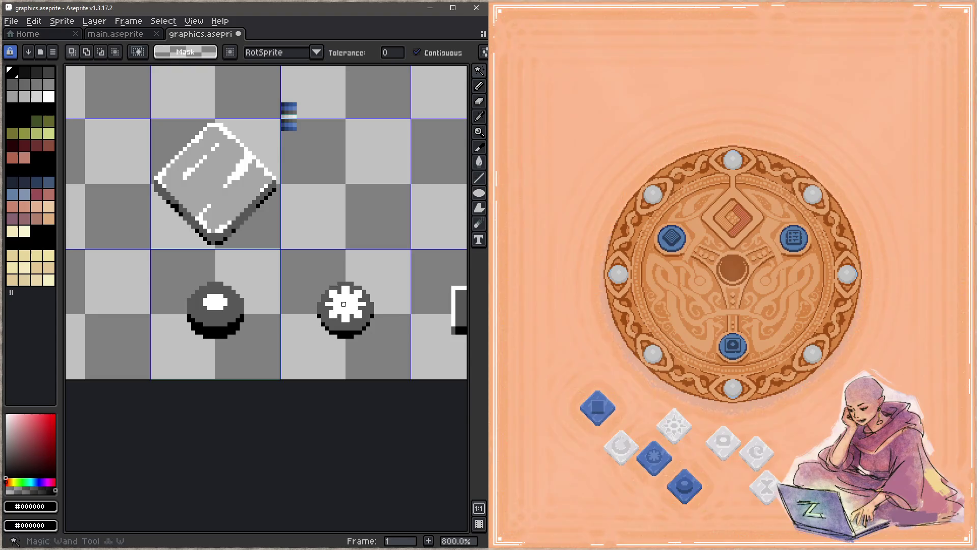
click(346, 310)
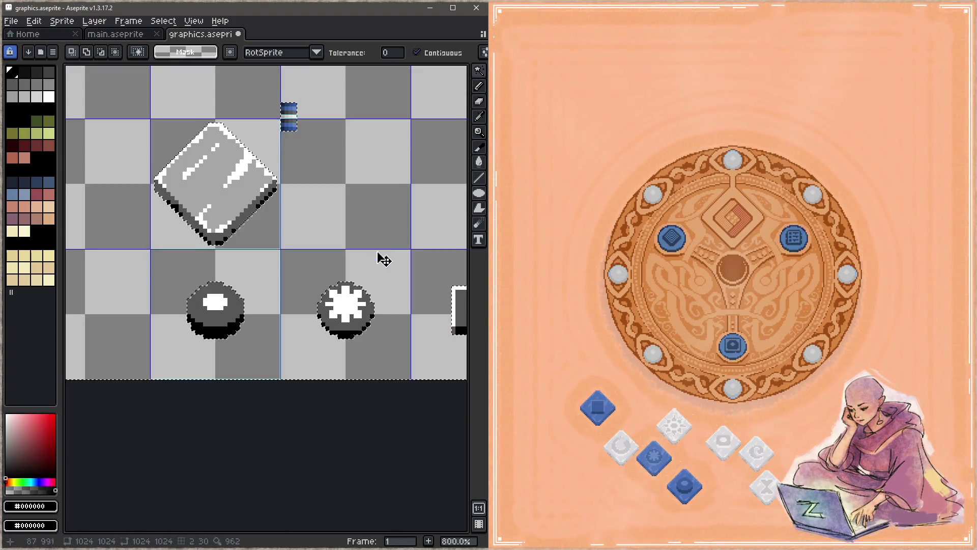
click(377, 258)
click(337, 309)
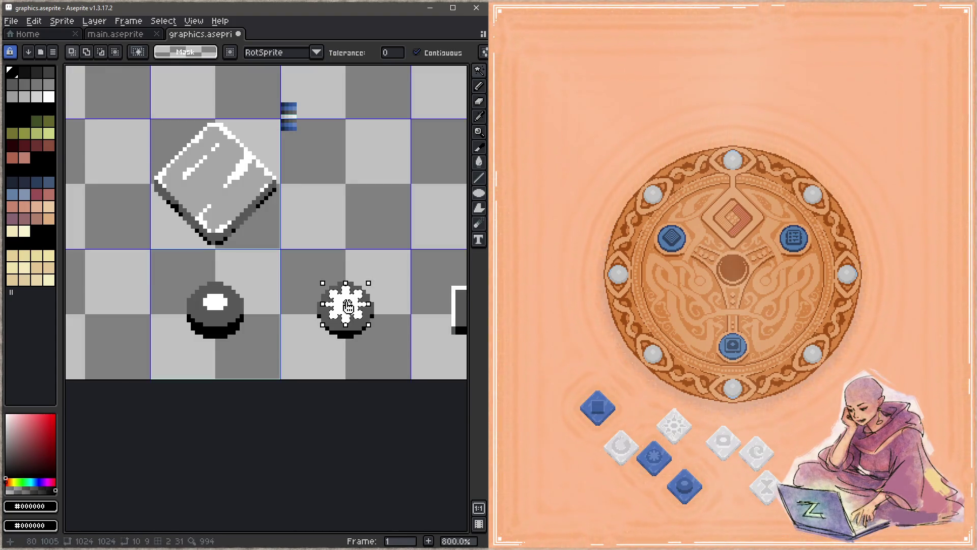
mouse_move(354, 325)
mouse_down()
mouse_move(374, 257)
mouse_move(387, 252)
mouse_up()
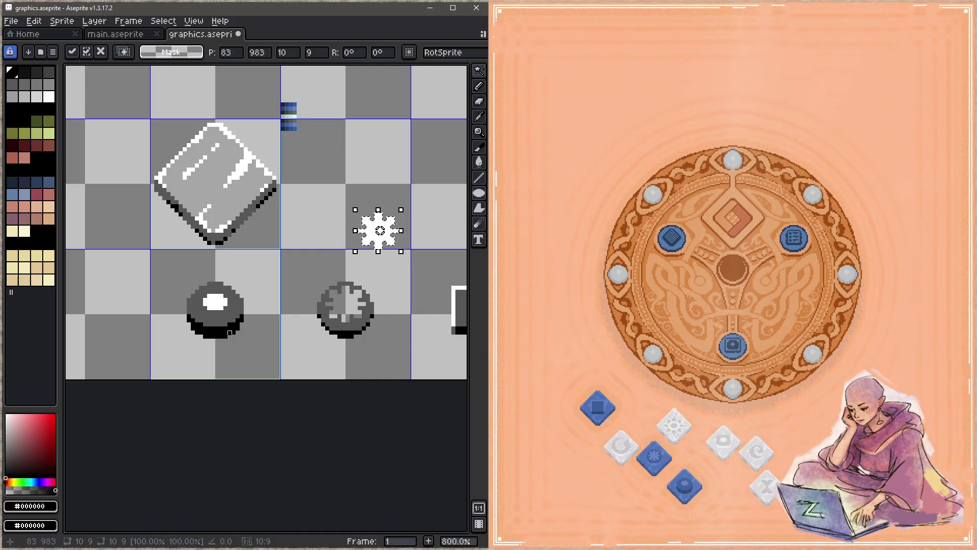
key(ctrl+d)
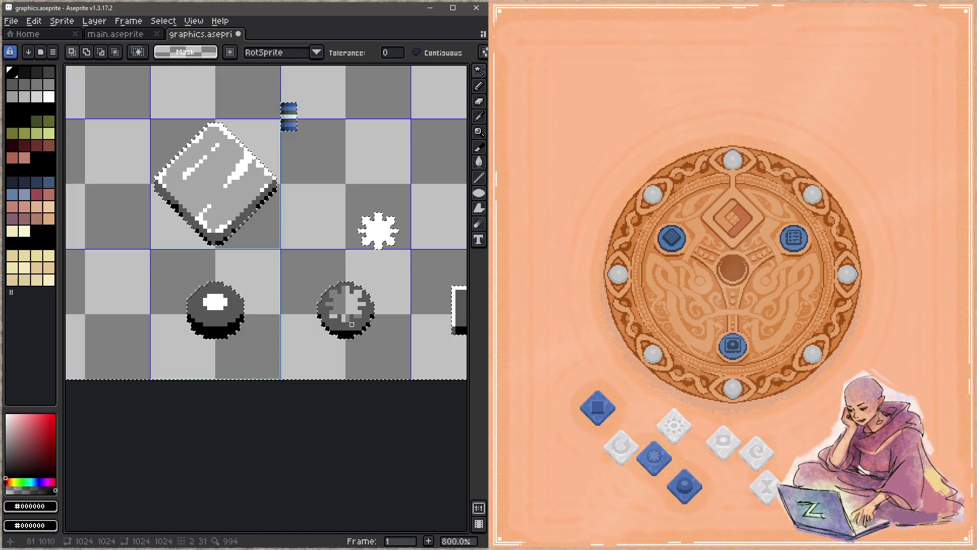
Delete the damaged button sprite's cell and paste a plain button copy in its place.
key(m)
drag(304, 273, 396, 360)
key(Delete)
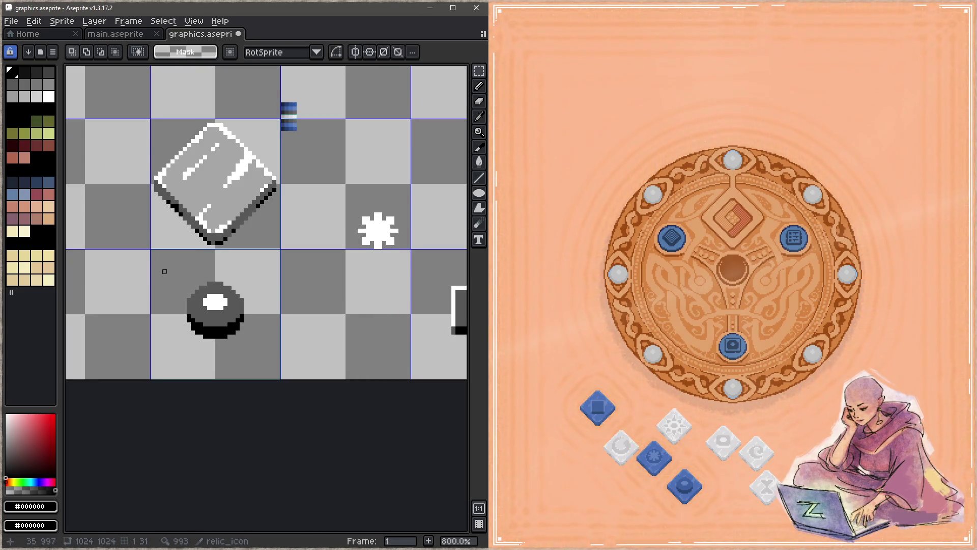
key(ctrl+v)
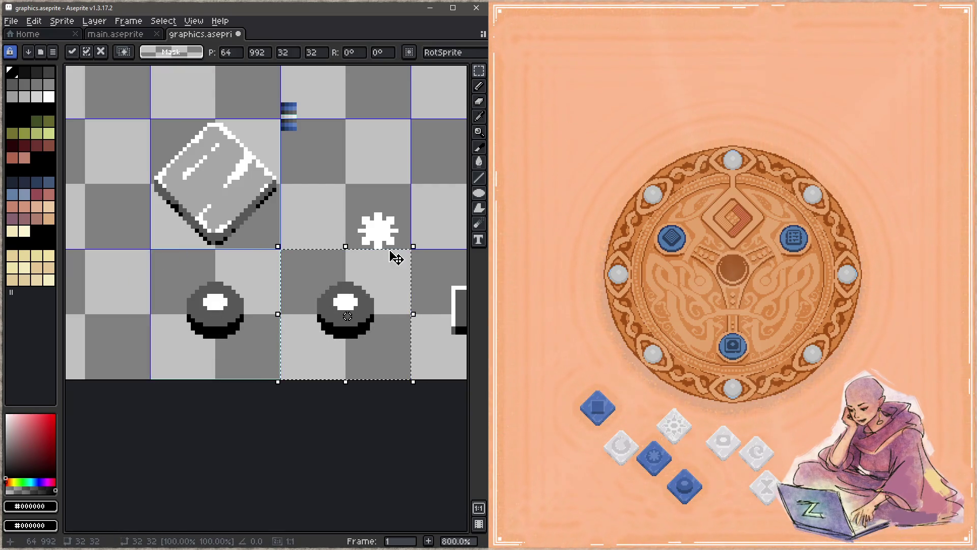
key(Return)
Move the white star back onto the new button's face and save.
key(w)
click(375, 243)
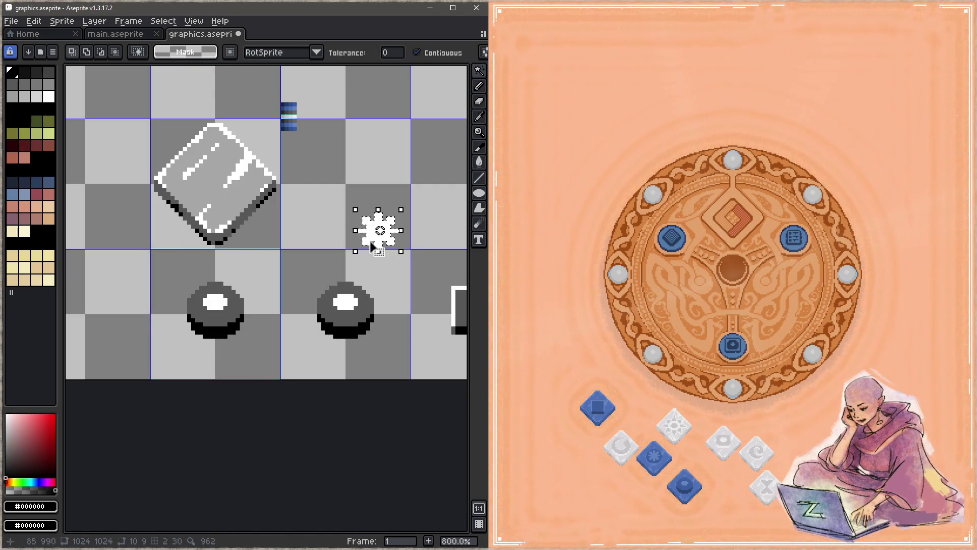
drag(375, 243, 338, 317)
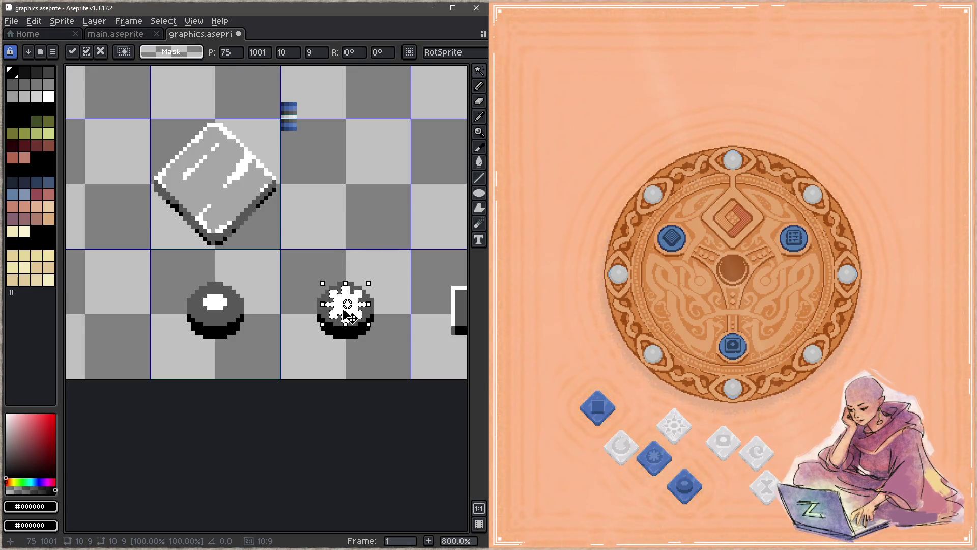
scroll(377, 332, up, 2)
key(Return)
key(ctrl+s)
scroll(377, 332, down, 1)
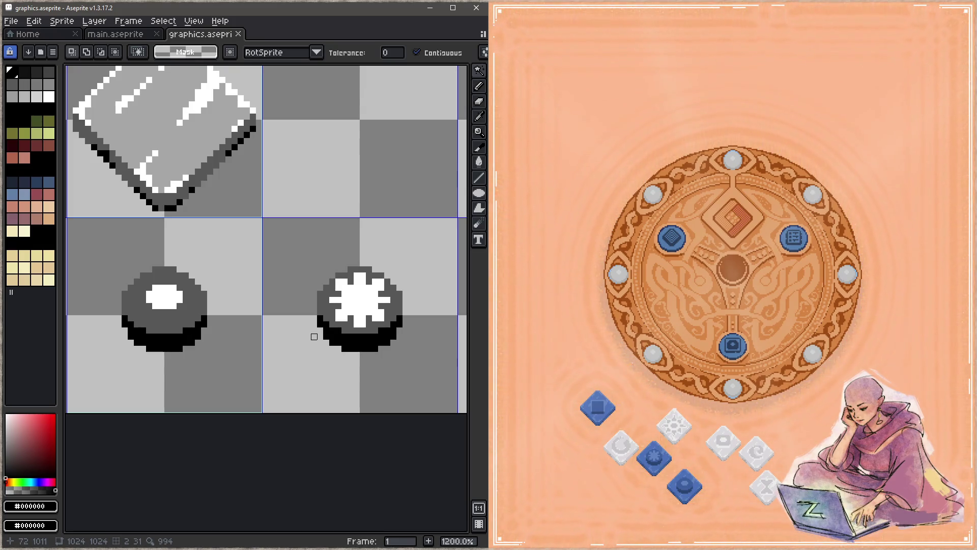
Paint the star's top and bottom cells #575757 with the Pencil and save.
scroll(381, 306, up, 4)
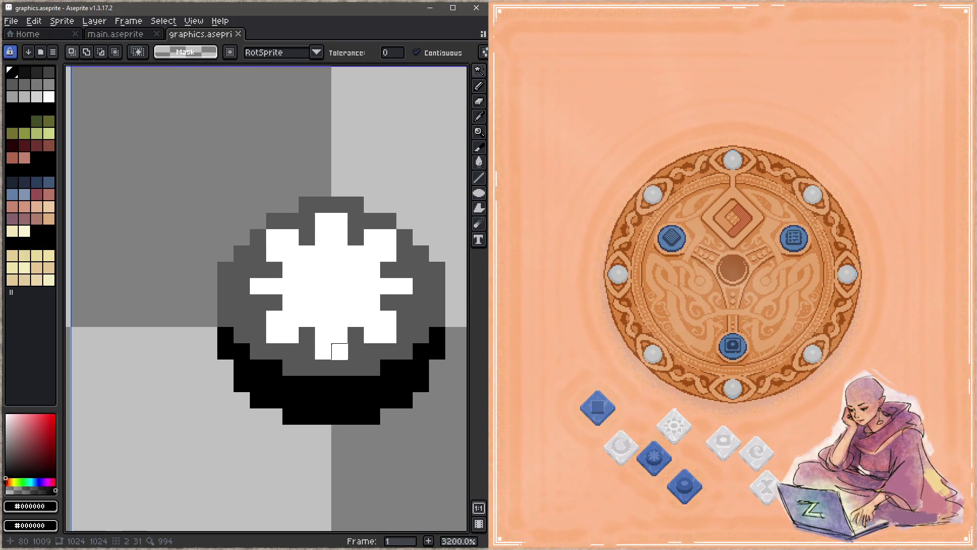
key(b)
alt+click(344, 350)
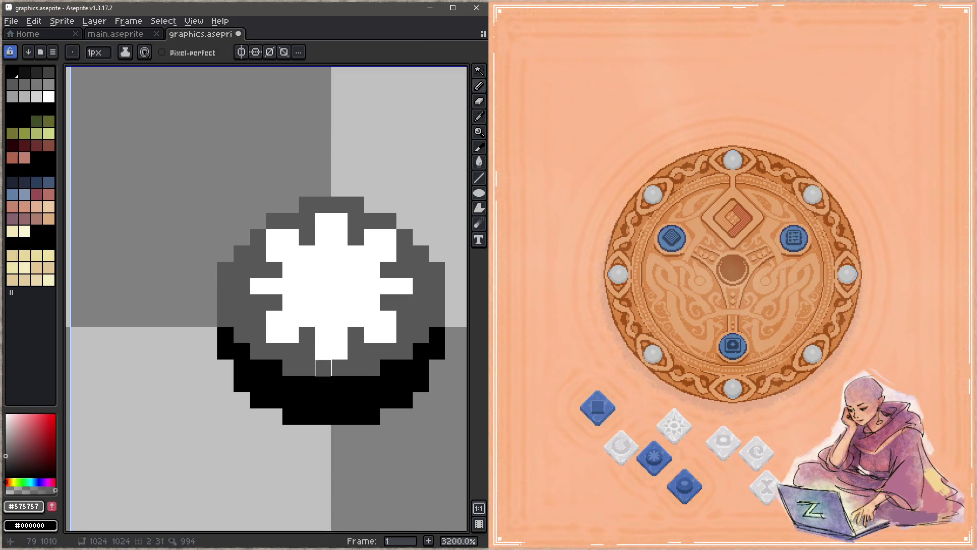
drag(323, 351, 339, 351)
drag(323, 221, 339, 220)
key(z)
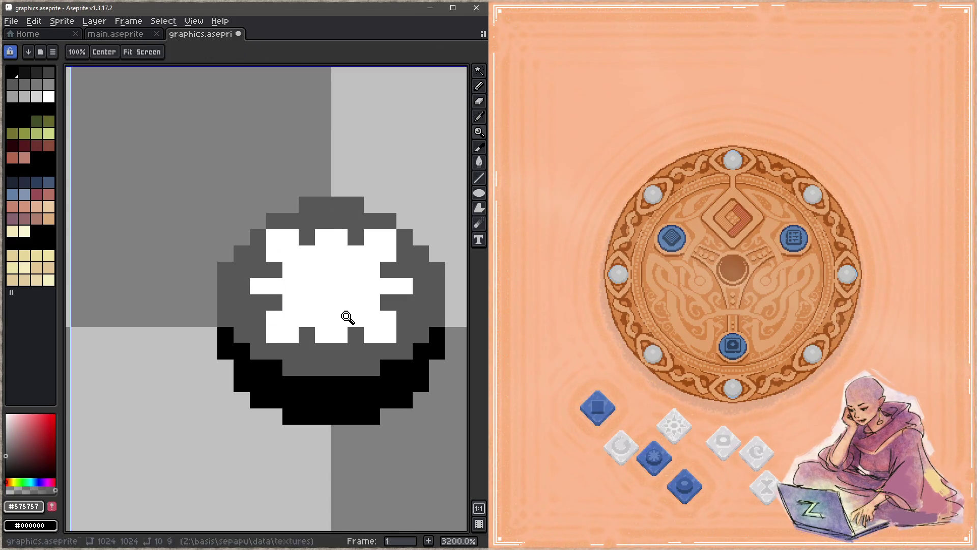
key(b)
key(ctrl+s)
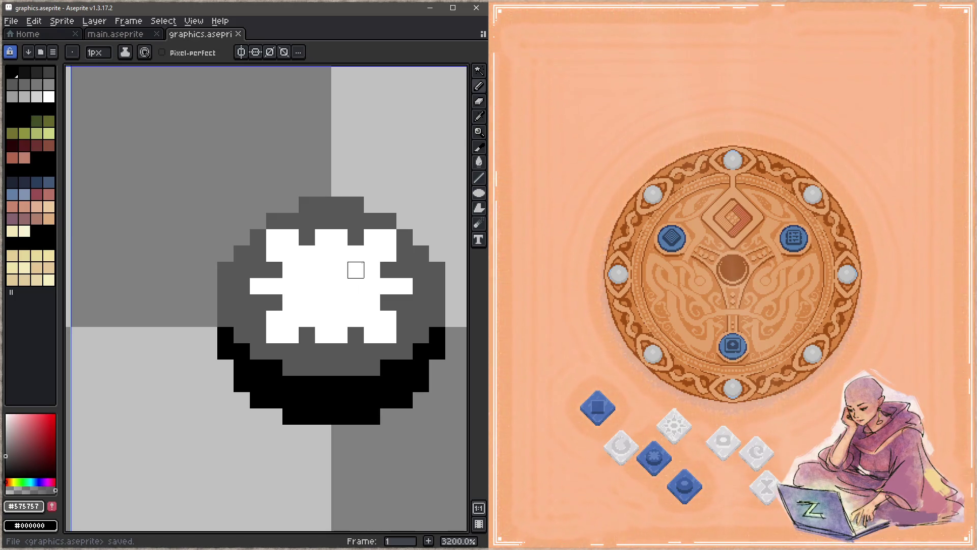
Darken the pixels around the white blob's corners and lower edges, then save.
mouse_move(372, 237)
mouse_down()
mouse_move(388, 254)
mouse_move(372, 254)
mouse_up()
mouse_move(290, 237)
mouse_down()
mouse_move(291, 254)
mouse_move(274, 254)
mouse_up()
drag(275, 318, 290, 319)
click(291, 335)
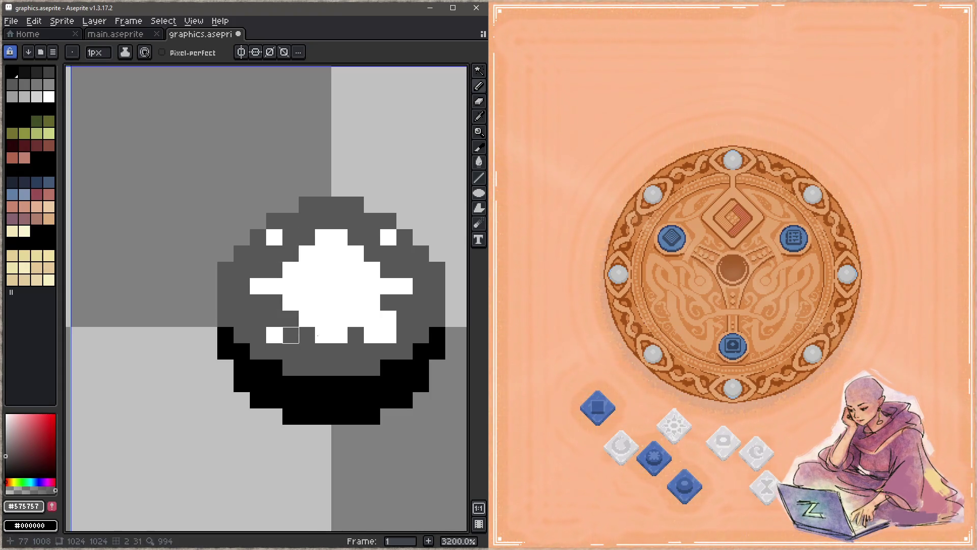
click(372, 335)
drag(372, 318, 389, 318)
key(ctrl+s)
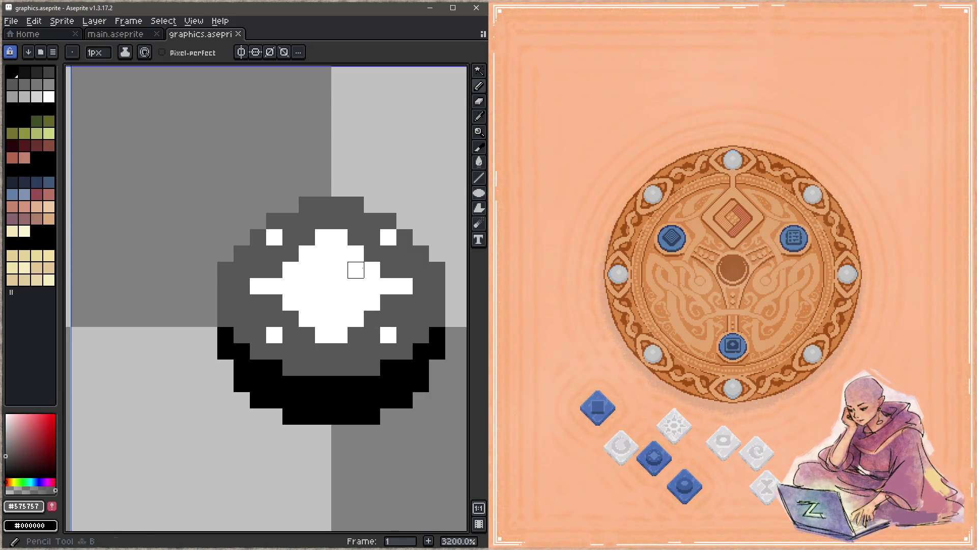
Darken a pixel at the blob's upper right, then whiten its four corner pixels and save.
click(372, 254)
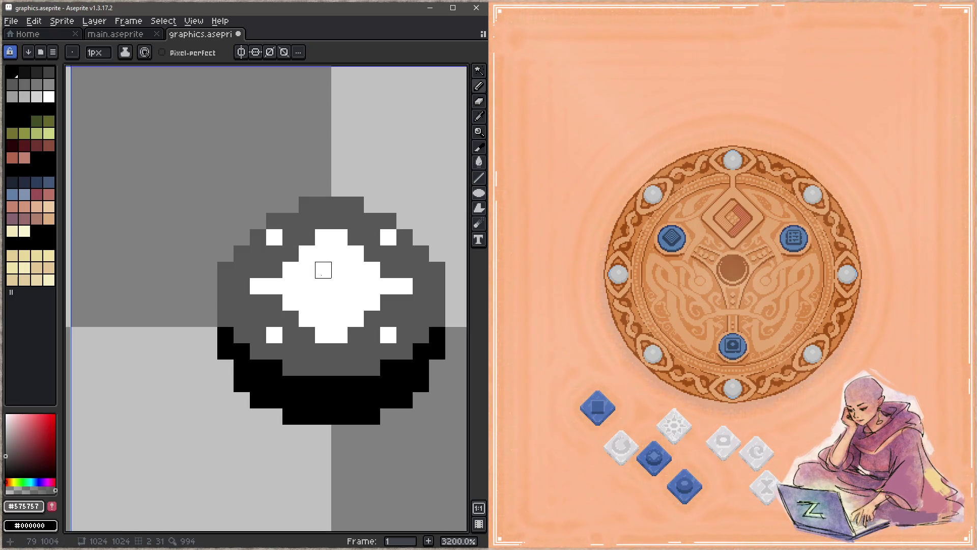
mouse_move(322, 270)
mouse_down()
mouse_move(339, 319)
mouse_move(357, 318)
mouse_up()
key(ctrl+z)
key(z)
key(b)
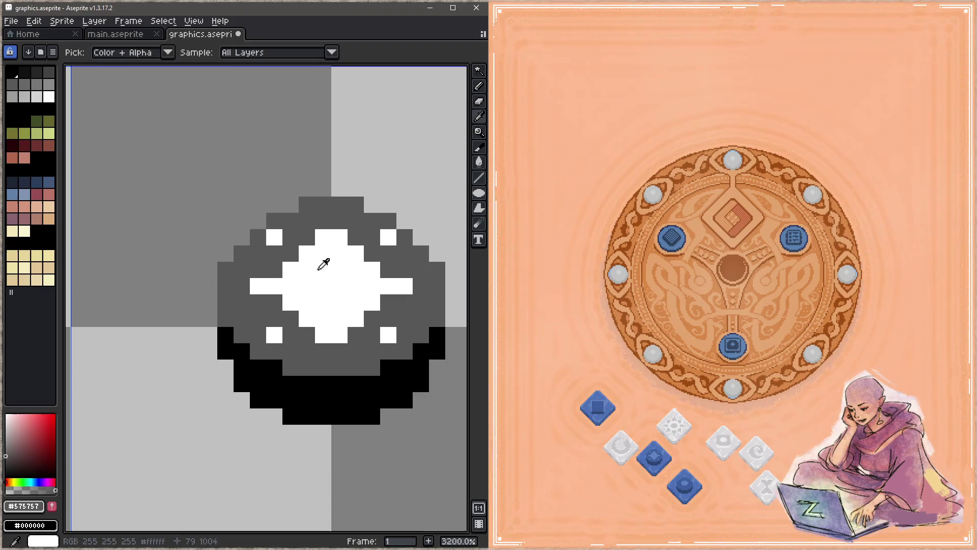
alt+click(323, 262)
click(290, 253)
click(372, 253)
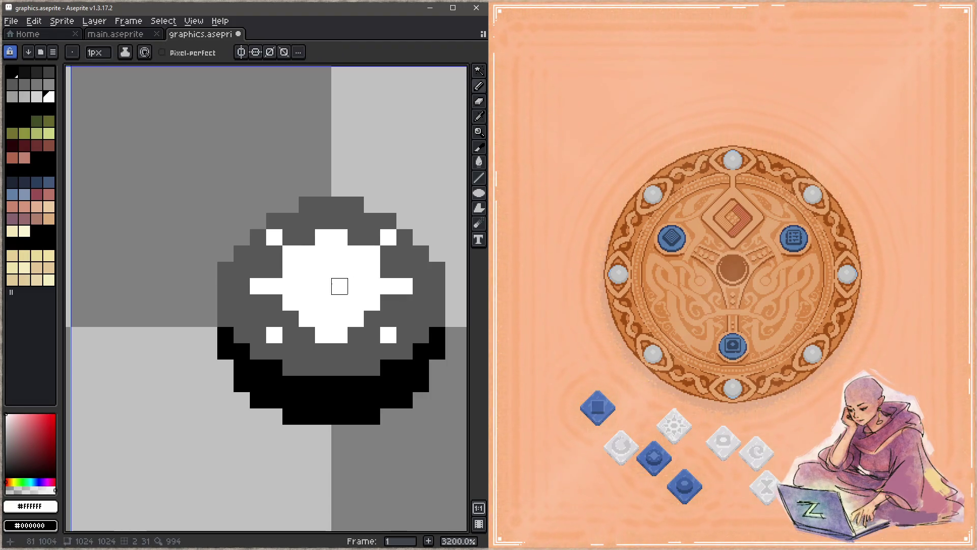
click(291, 318)
click(372, 318)
key(ctrl+s)
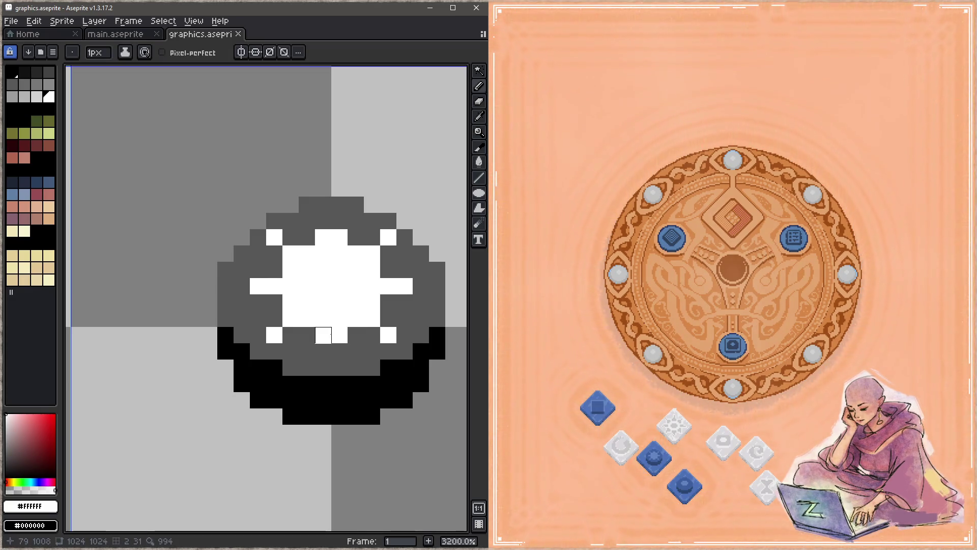
Whiten seven grey pixels around the blob's edges and corners, then save.
click(372, 335)
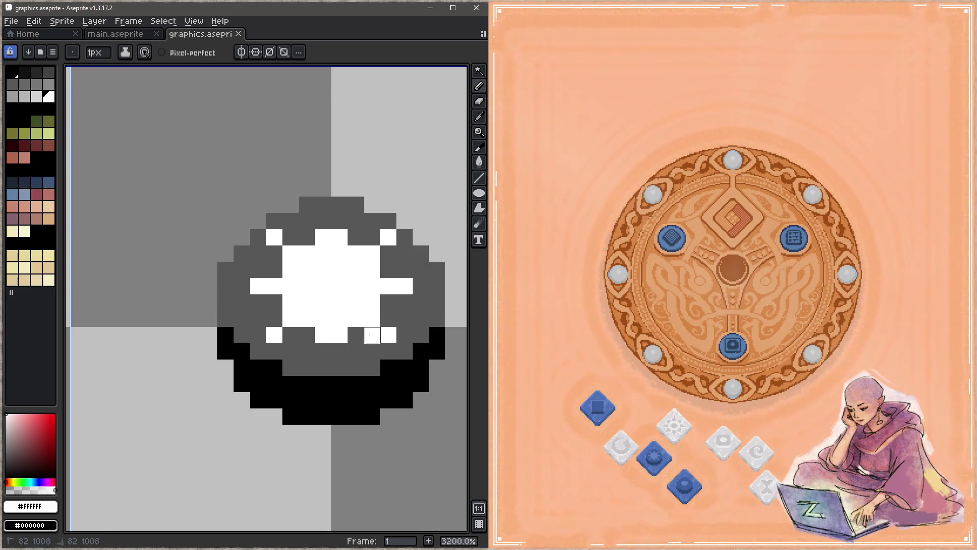
click(389, 254)
click(372, 237)
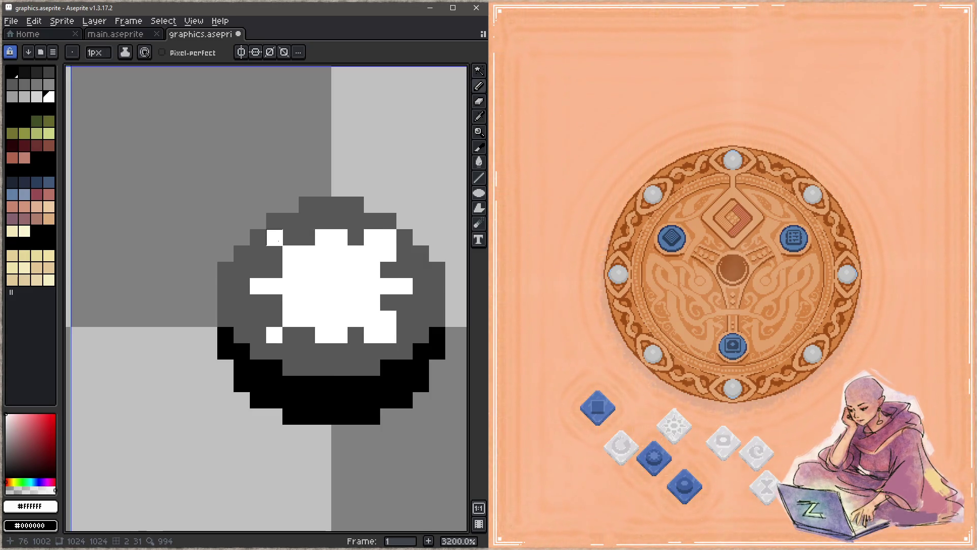
click(289, 238)
click(274, 253)
click(275, 318)
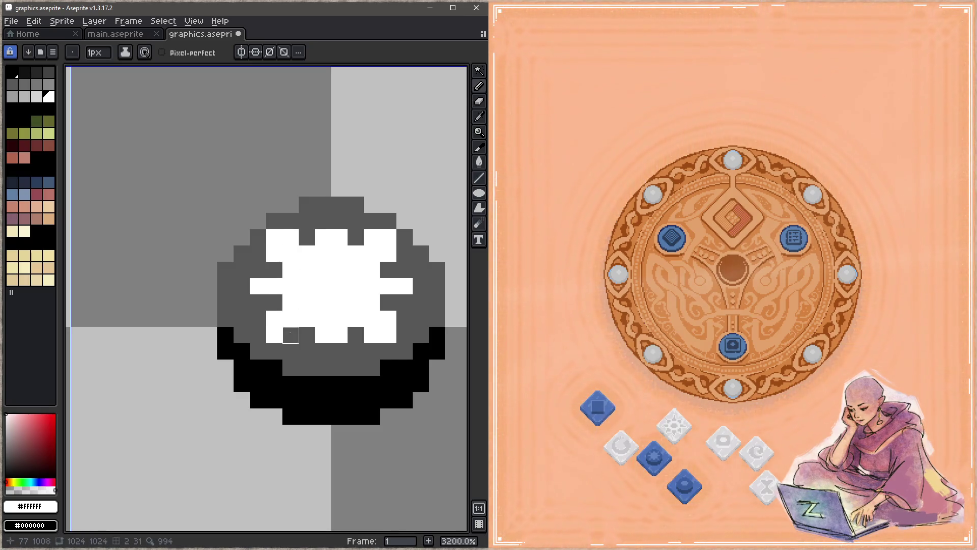
click(291, 335)
key(z)
key(ctrl+s)
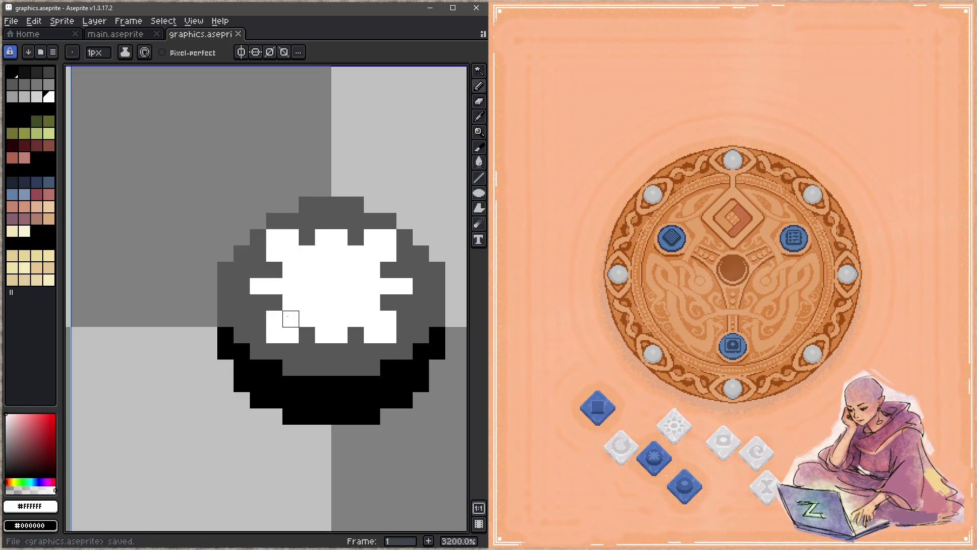
Erase two lower-left blob pixels and repaint dark-grey notches along the emblem's left side.
key(e)
click(291, 302)
click(307, 319)
alt+click(307, 335)
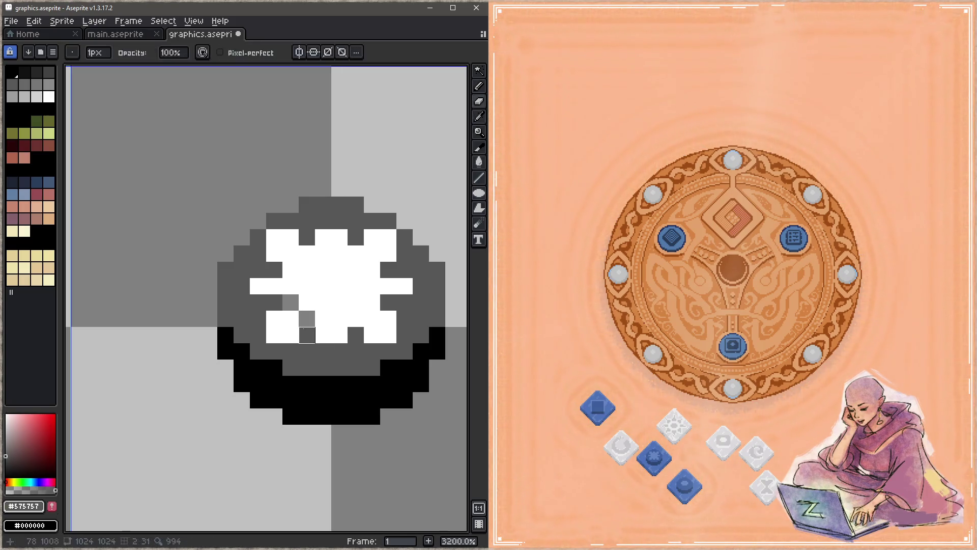
key(b)
click(307, 318)
click(291, 303)
click(291, 253)
click(290, 270)
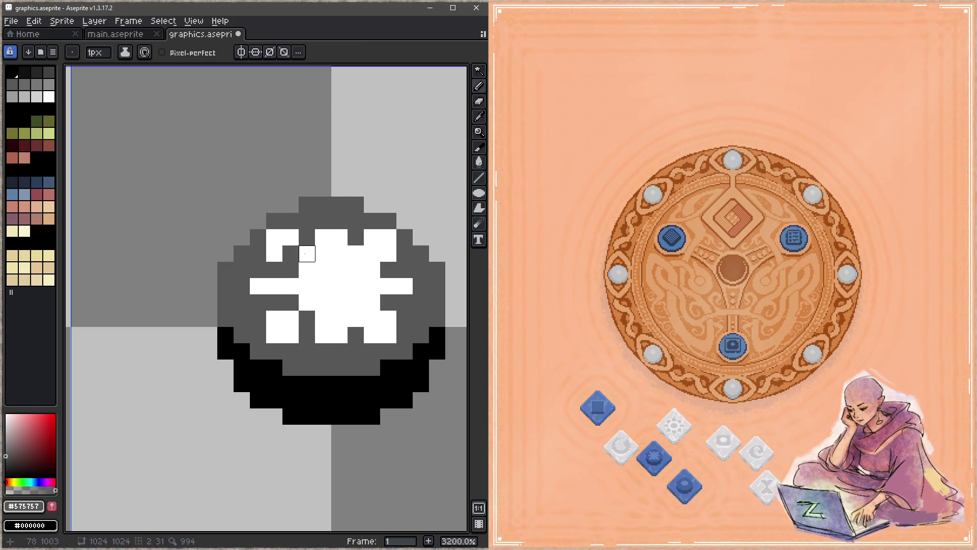
Restore a white upper-left pixel and notch dark grey into the emblem's top and right, then save.
alt+click(291, 237)
click(290, 254)
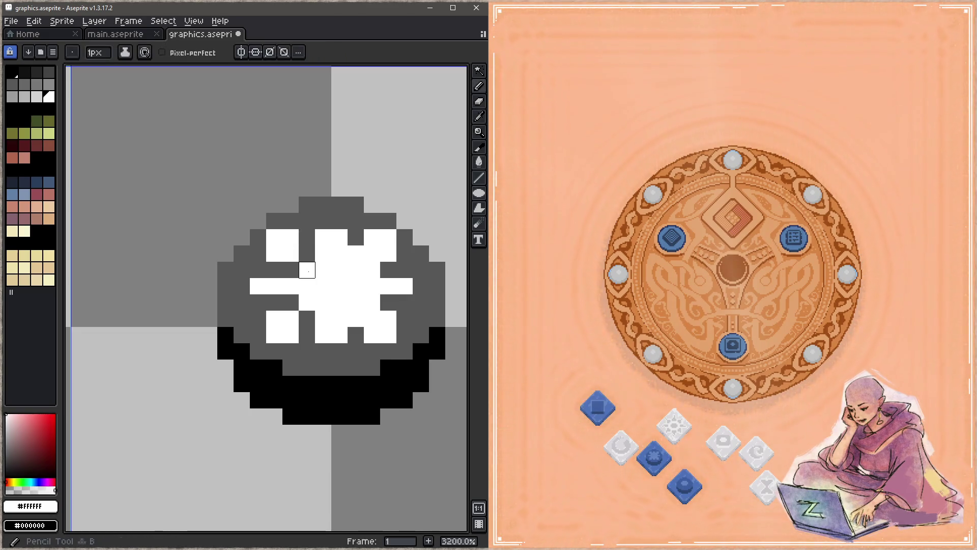
alt+click(307, 253)
click(356, 253)
click(372, 270)
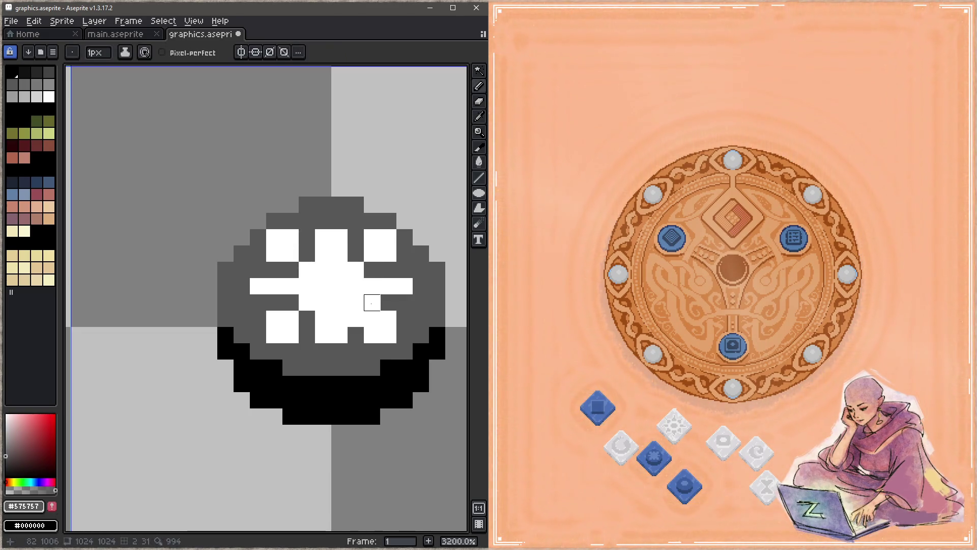
click(372, 302)
key(ctrl+s)
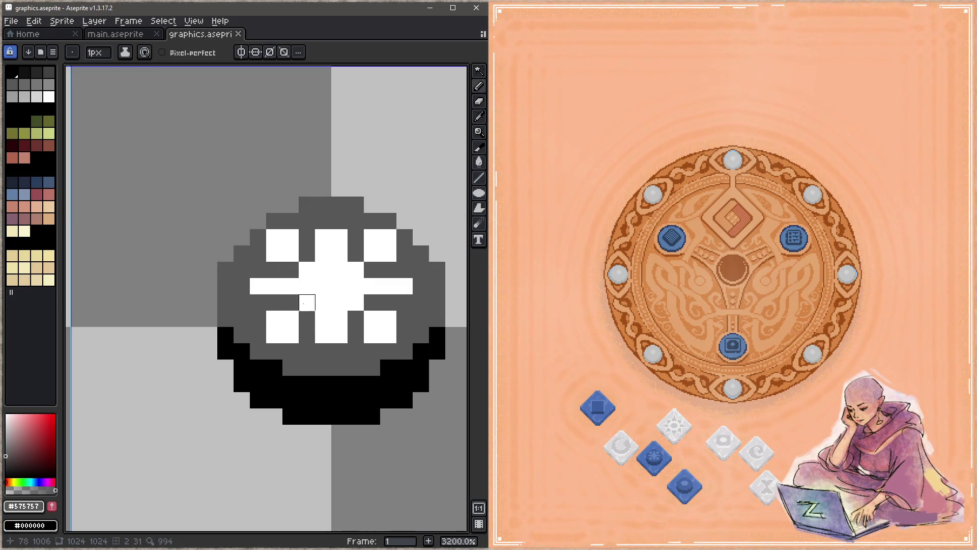
Whiten the two grey pixels under the centre column and save.
alt+click(310, 275)
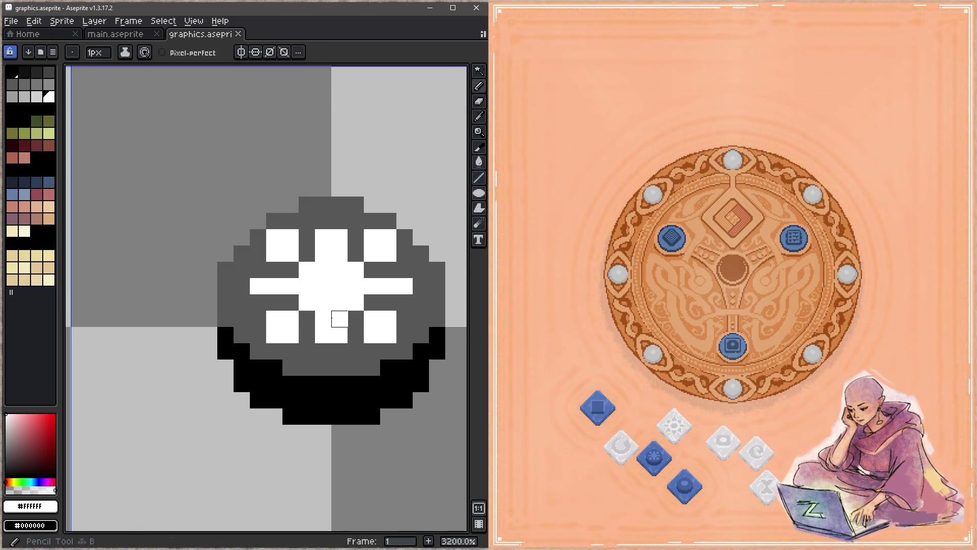
click(323, 351)
click(340, 351)
key(ctrl+s)
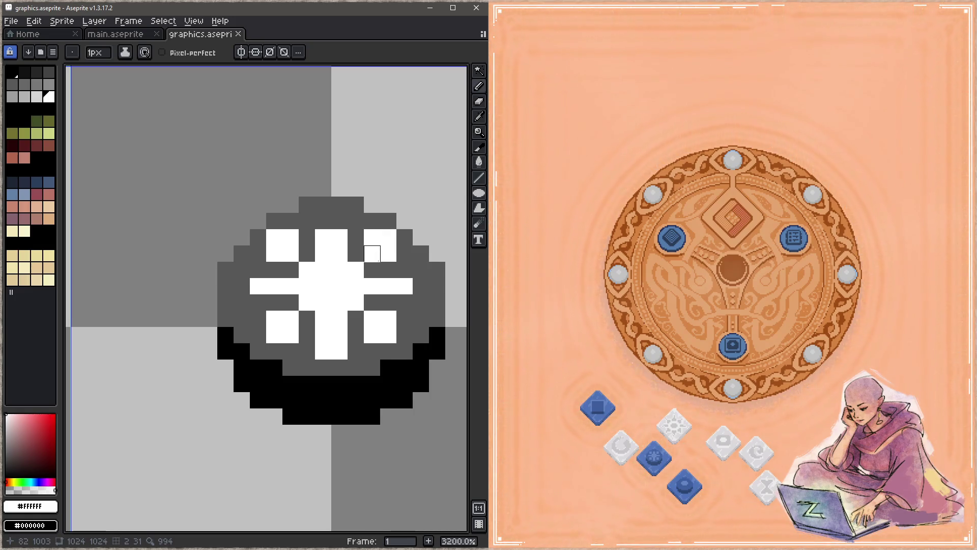
Notch grey into the four corner blocks, split off the cross's bottom and right arm, saving.
alt+click(372, 270)
click(372, 253)
click(372, 318)
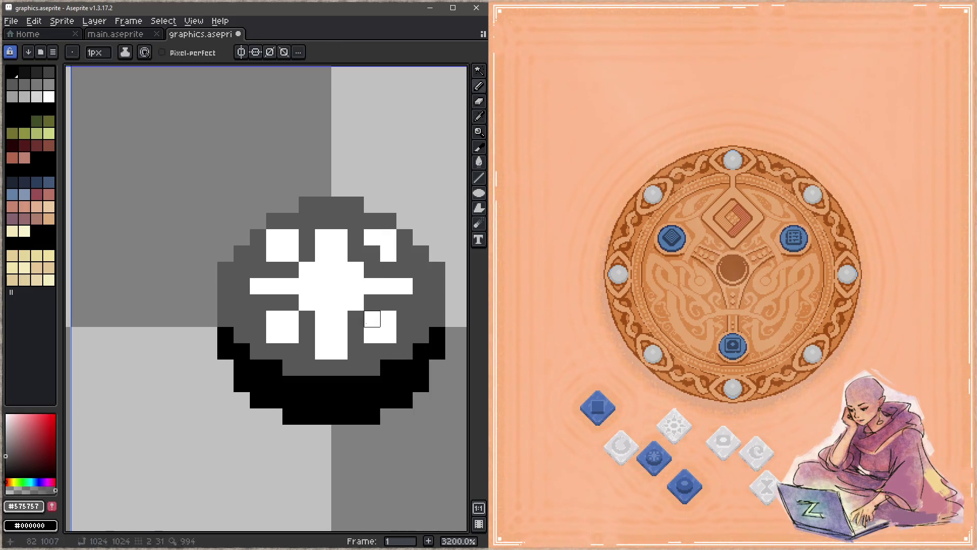
click(291, 319)
click(290, 253)
key(ctrl+s)
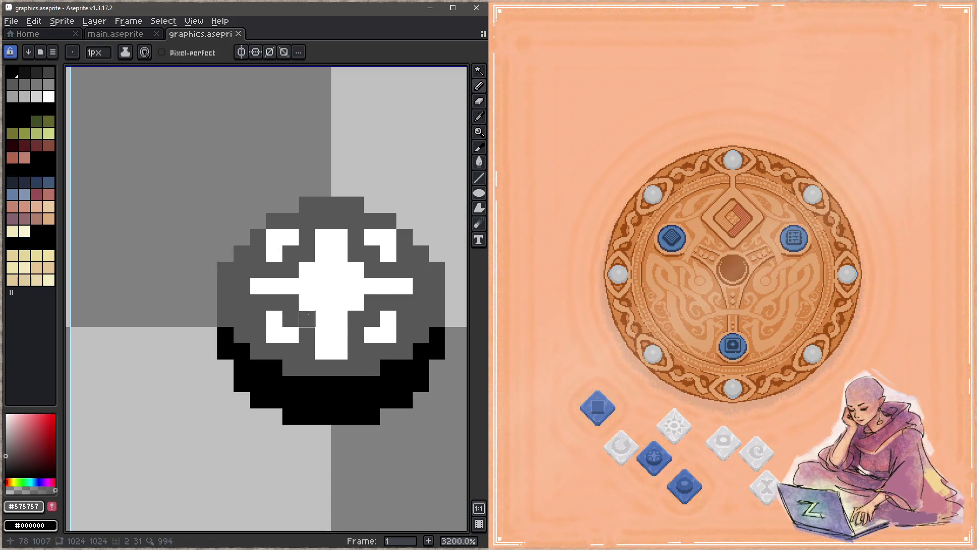
drag(307, 318, 339, 318)
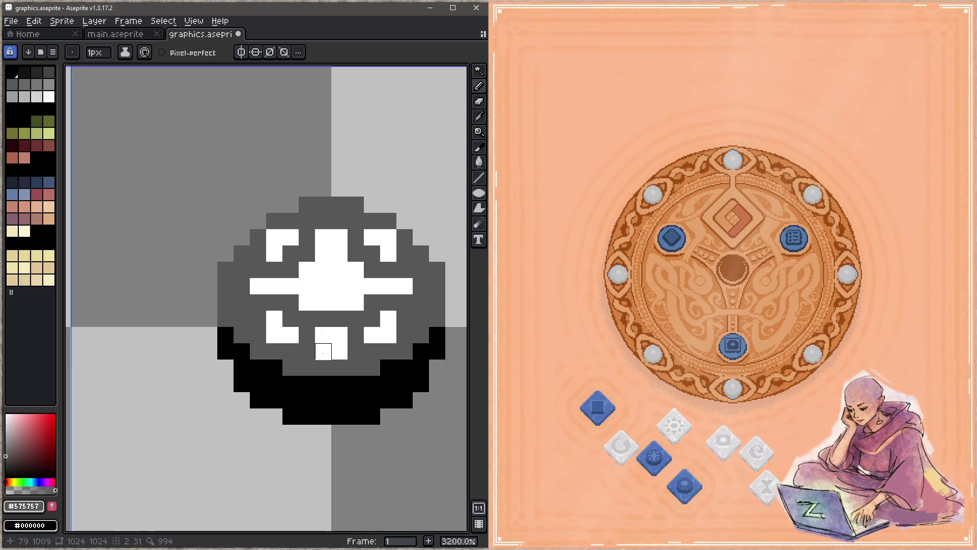
key(ctrl+s)
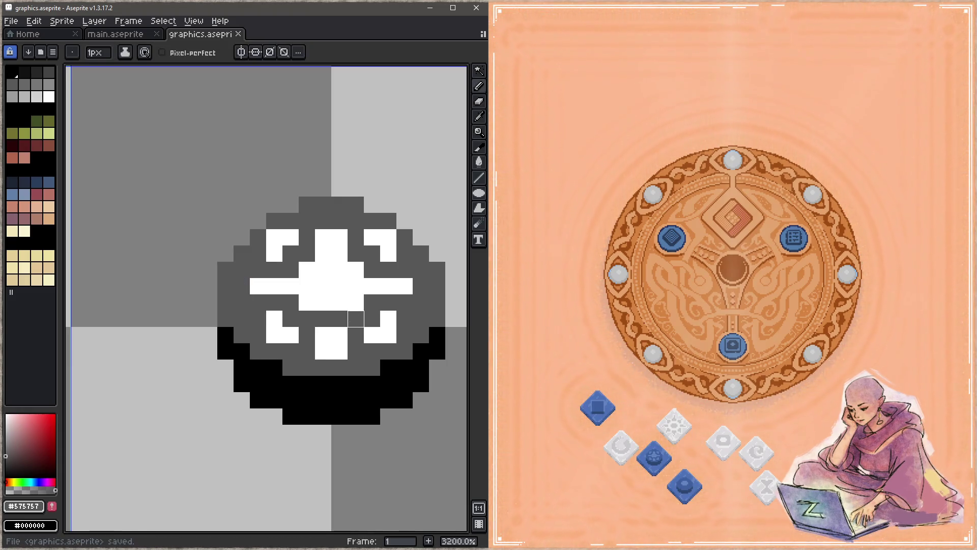
click(372, 286)
key(ctrl+s)
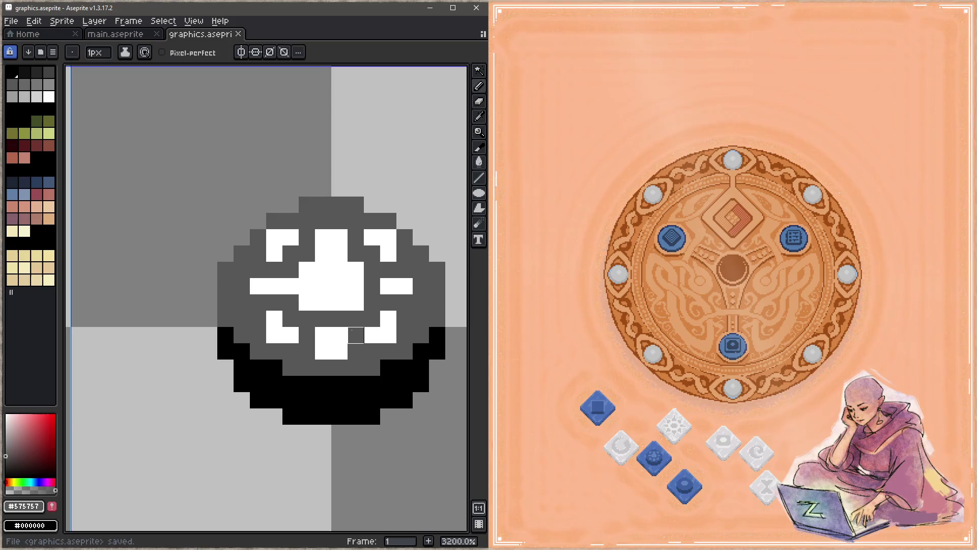
Darken a white pixel at the emblem's top and one on its left arm, then save.
key(i)
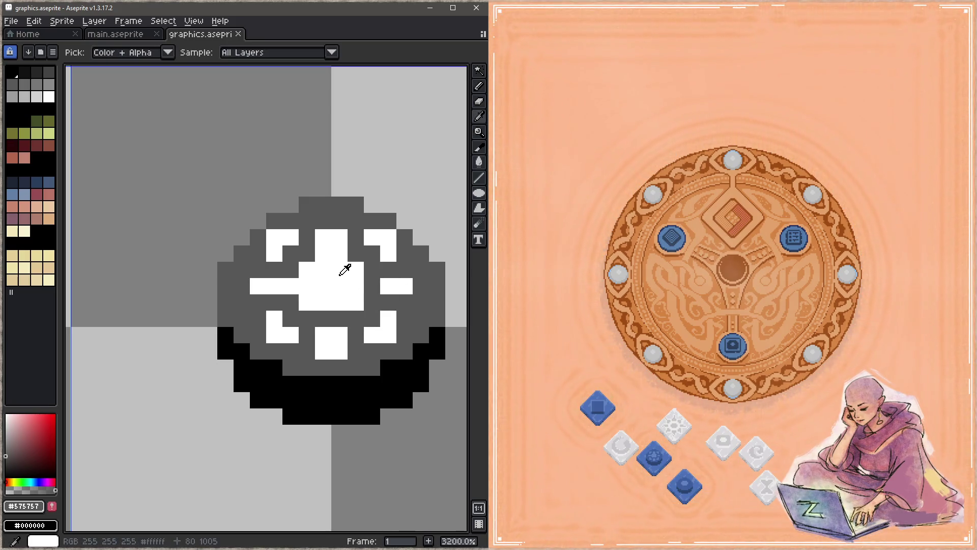
key(b)
click(323, 254)
click(291, 286)
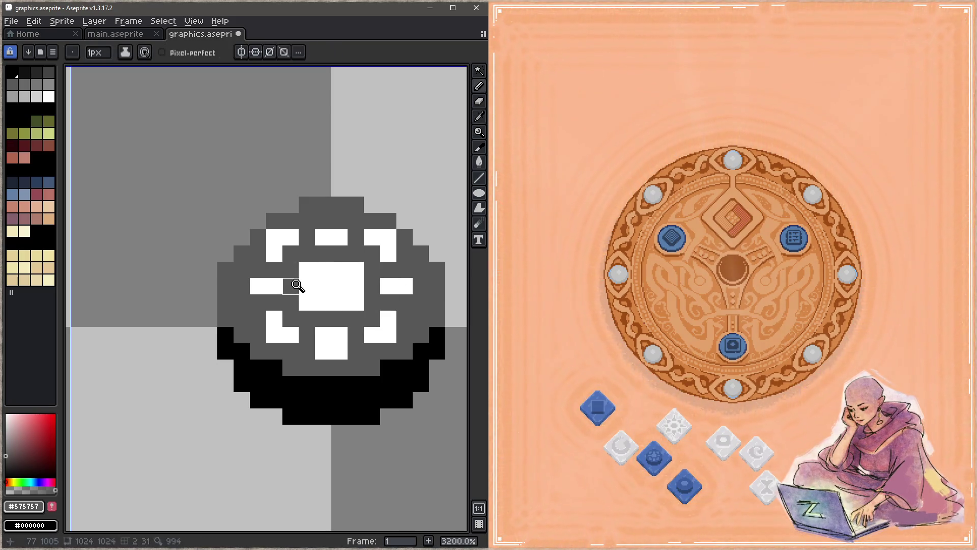
key(ctrl+s)
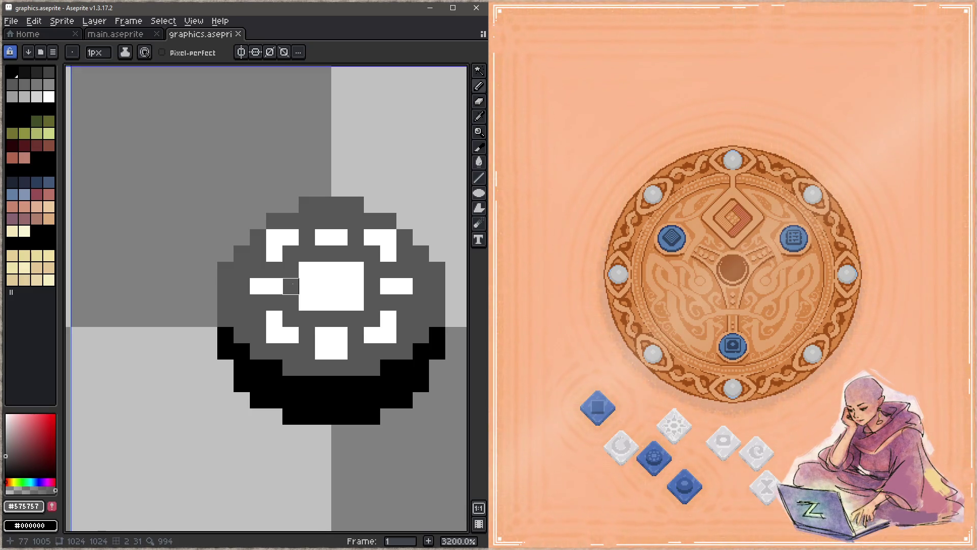
Darken the four corners of the white centre square, leaving a white plus, and save.
click(356, 269)
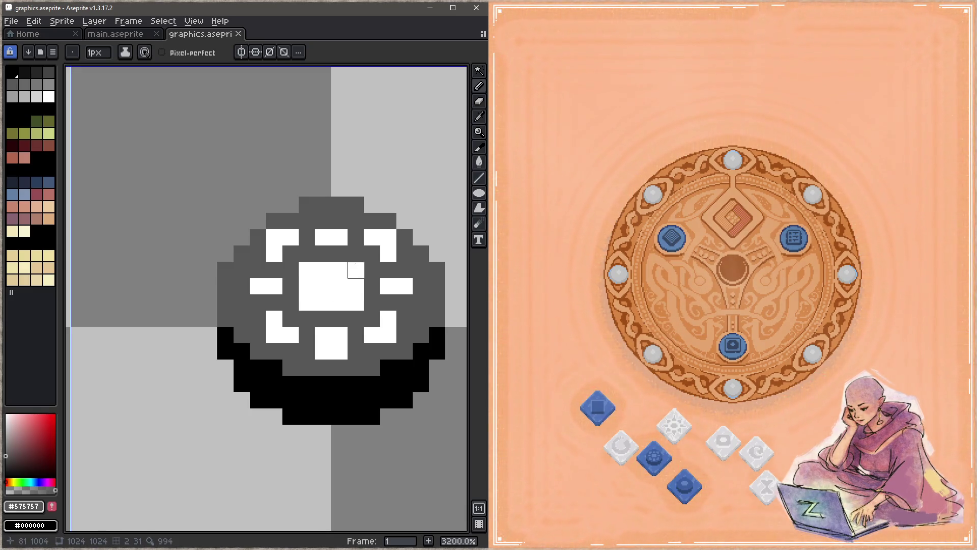
click(307, 270)
click(307, 302)
click(355, 302)
key(ctrl+s)
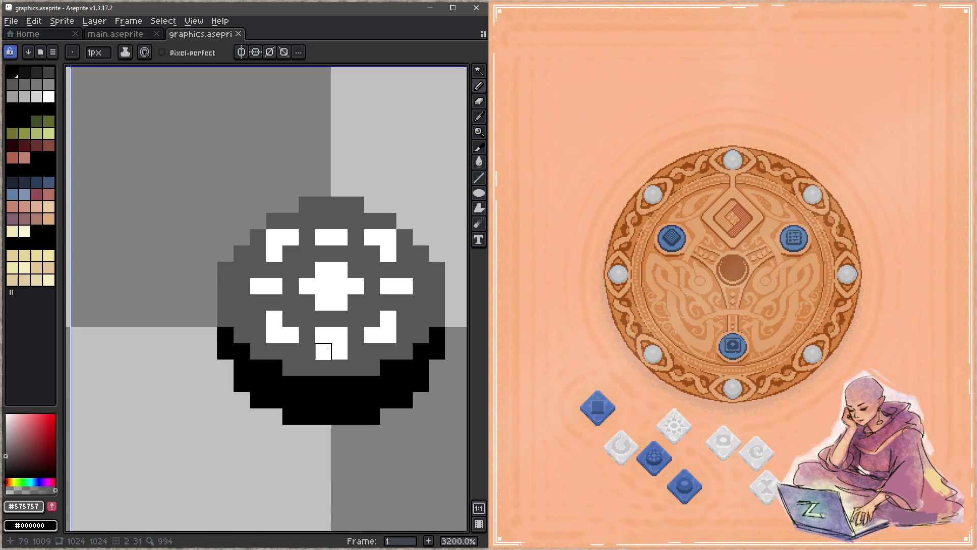
Add a white pixel above the top block and save.
alt+click(332, 237)
click(323, 221)
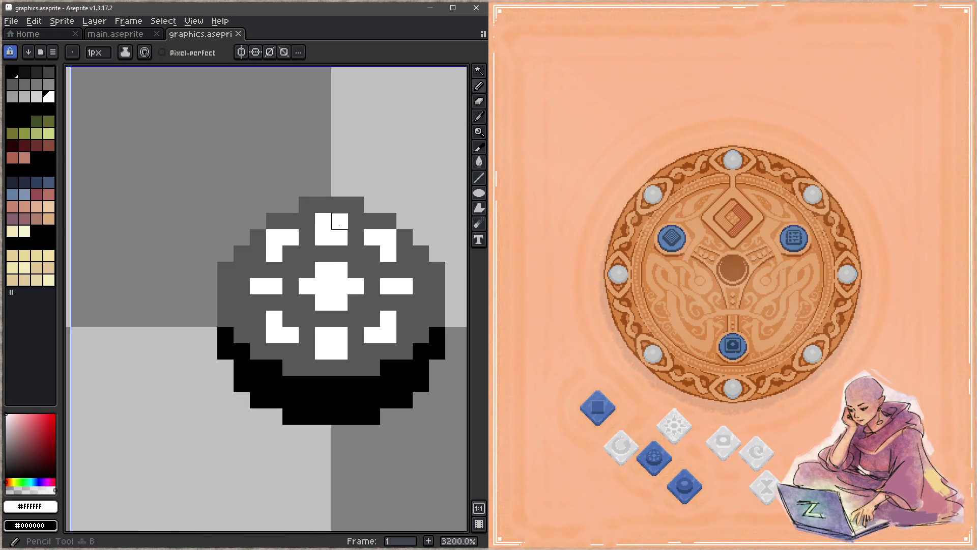
key(ctrl+s)
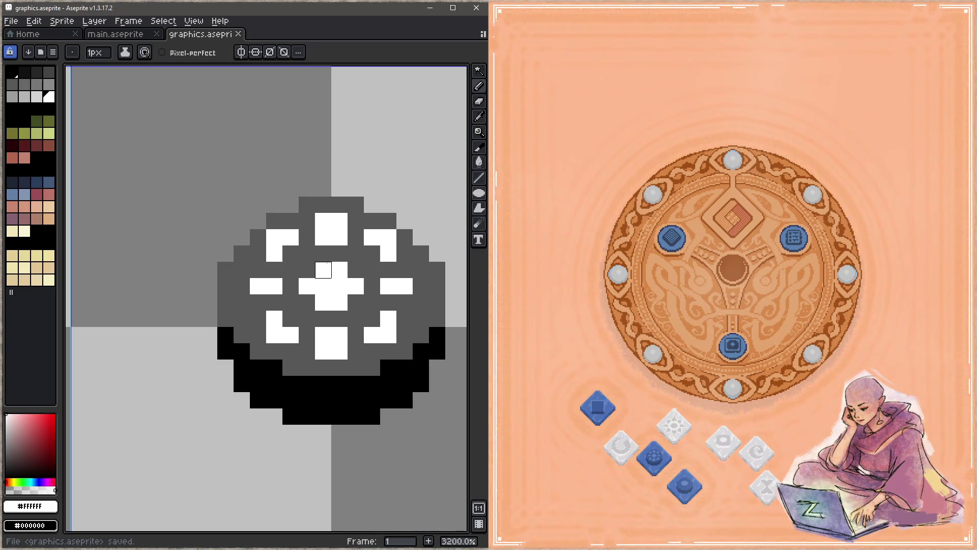
Erase the bottom-centre white pixels and draw two white pixels into the top-centre gap, then save.
key(e)
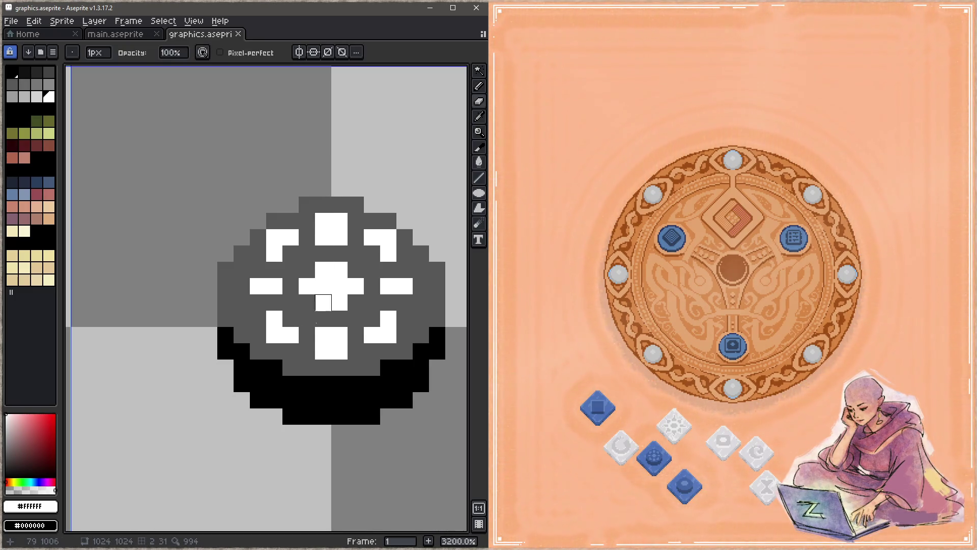
mouse_move(323, 351)
mouse_down()
mouse_move(339, 351)
mouse_move(323, 351)
mouse_up()
alt+click(356, 351)
key(b)
drag(323, 237, 339, 238)
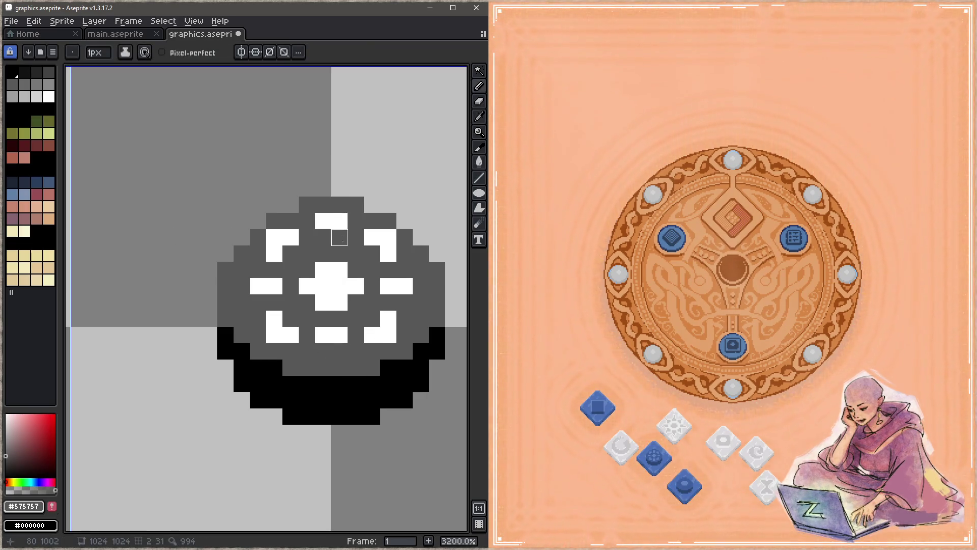
alt+click(291, 236)
drag(323, 237, 339, 237)
key(ctrl+s)
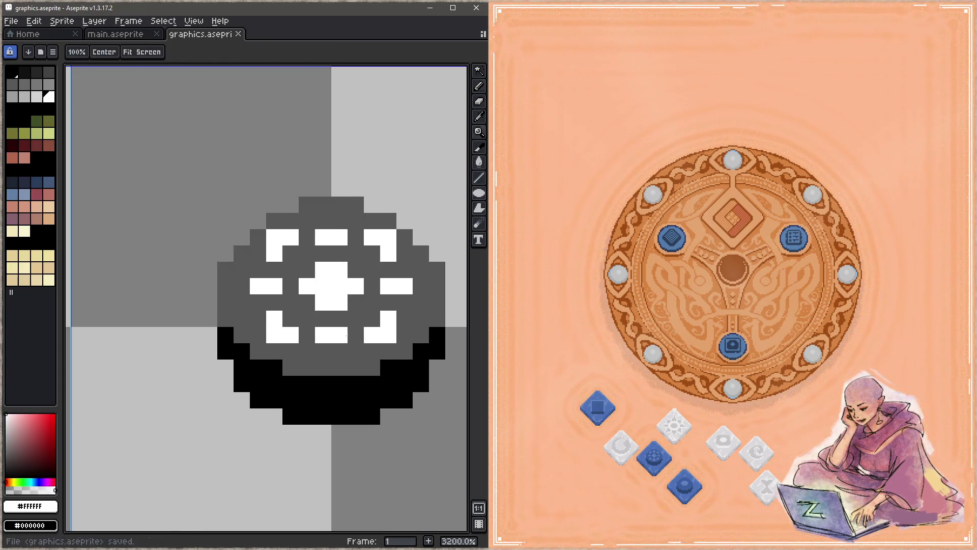
Repaint two bottom white pixels dark grey, add white one row lower, and save.
alt+click(339, 351)
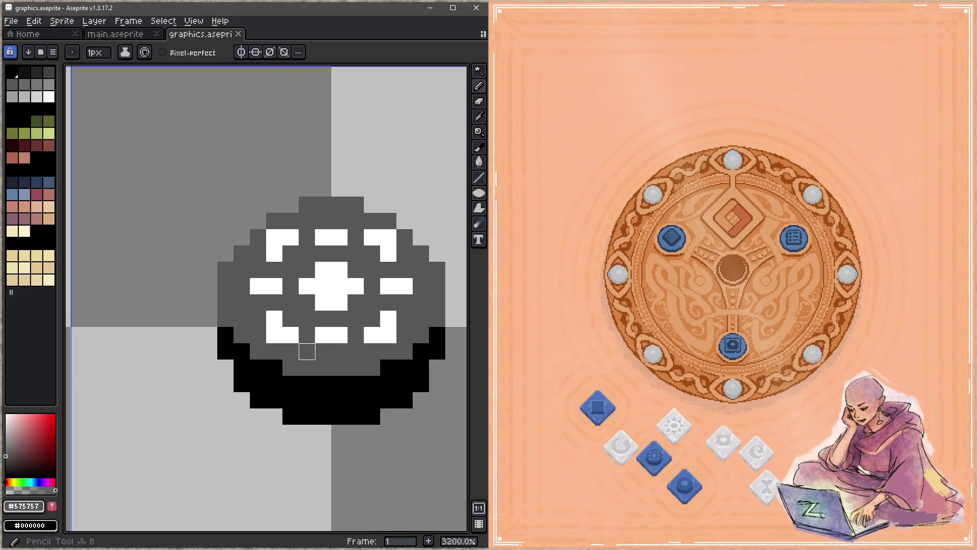
click(339, 351)
mouse_move(331, 330)
mouse_down()
mouse_move(339, 335)
mouse_move(326, 353)
mouse_up()
alt+click(372, 334)
key(ctrl+s)
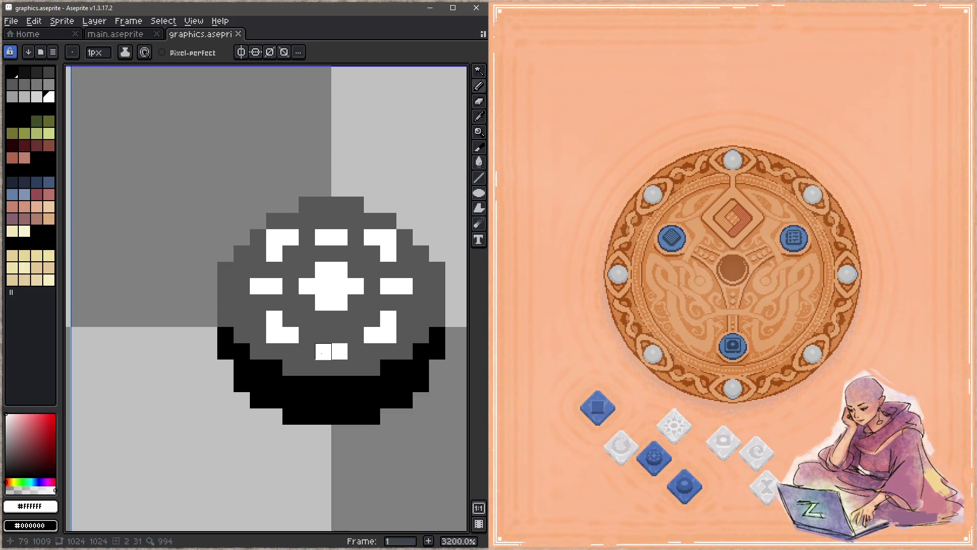
Paint the two pixels below the cross white, save, then revert them to dark grey.
drag(323, 318, 339, 319)
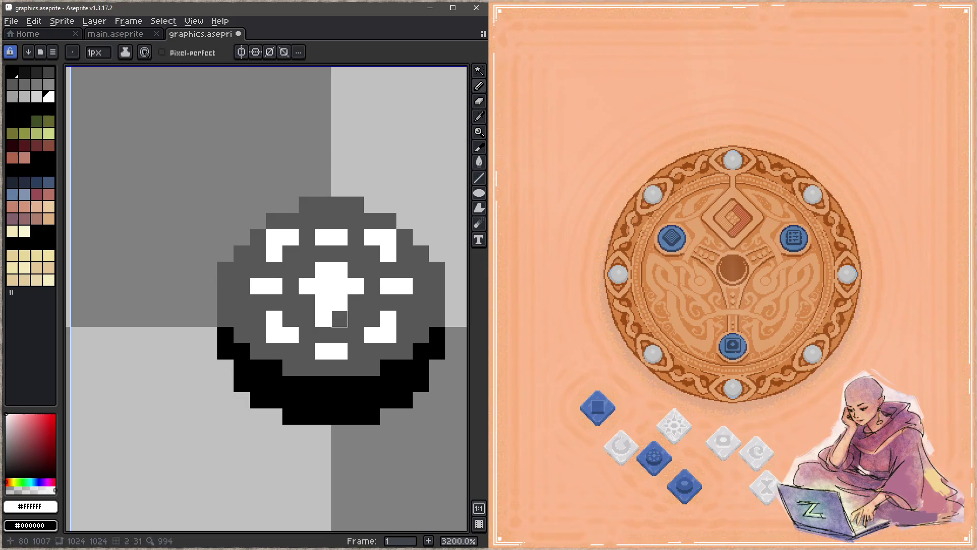
key(ctrl+s)
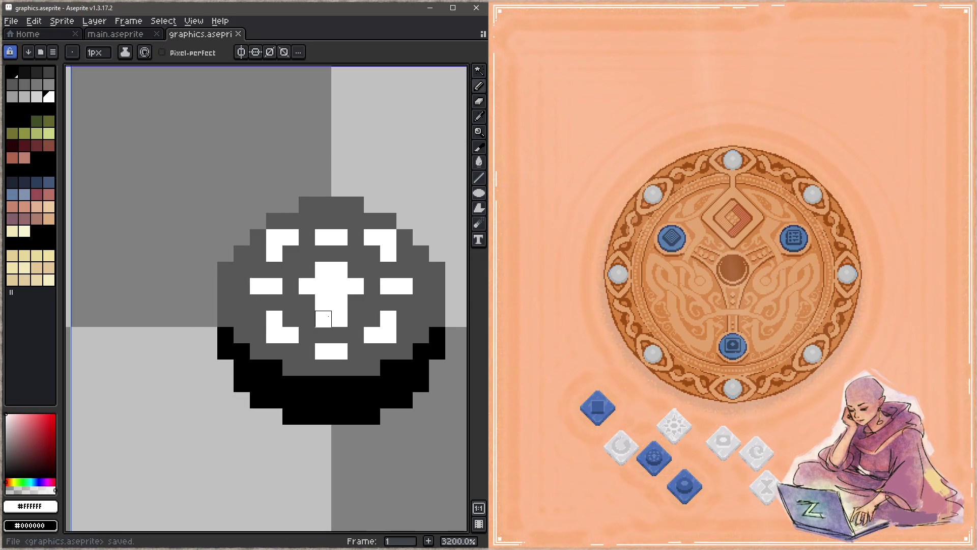
alt+click(350, 305)
drag(349, 319, 306, 319)
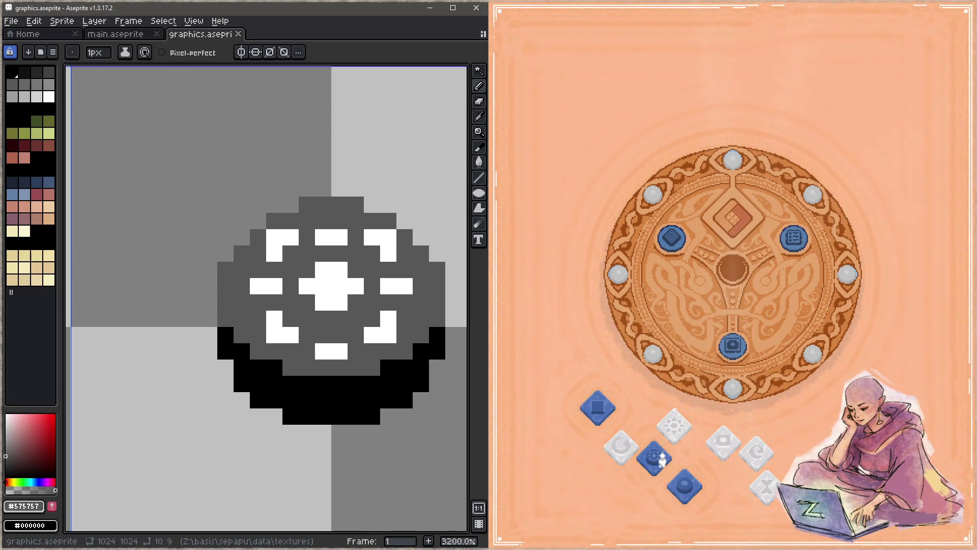
Test a blue relic tile in the disc's top socket, advance past the puzzle, then return.
click(658, 458)
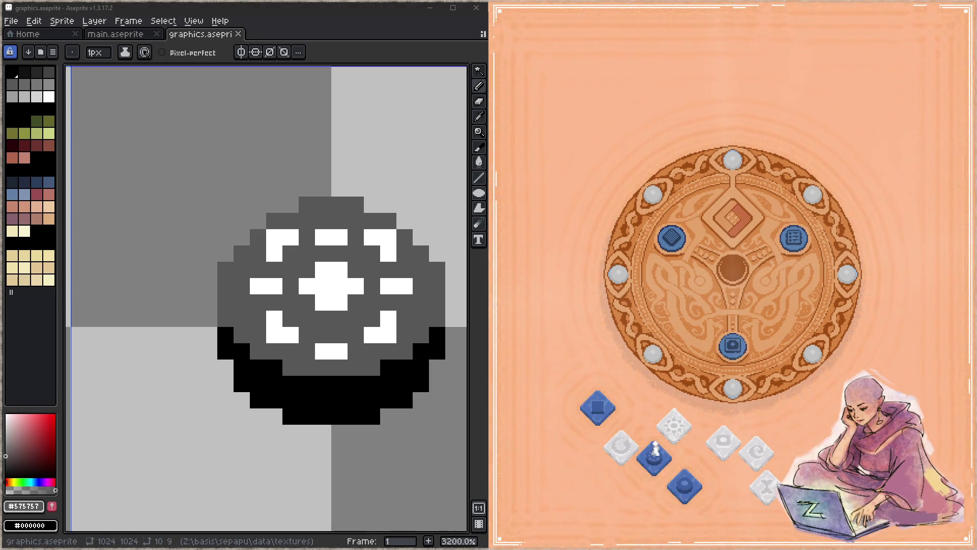
click(654, 457)
mouse_move(653, 457)
mouse_down()
mouse_move(740, 249)
mouse_move(761, 168)
mouse_move(746, 196)
mouse_move(737, 135)
mouse_move(733, 219)
mouse_up()
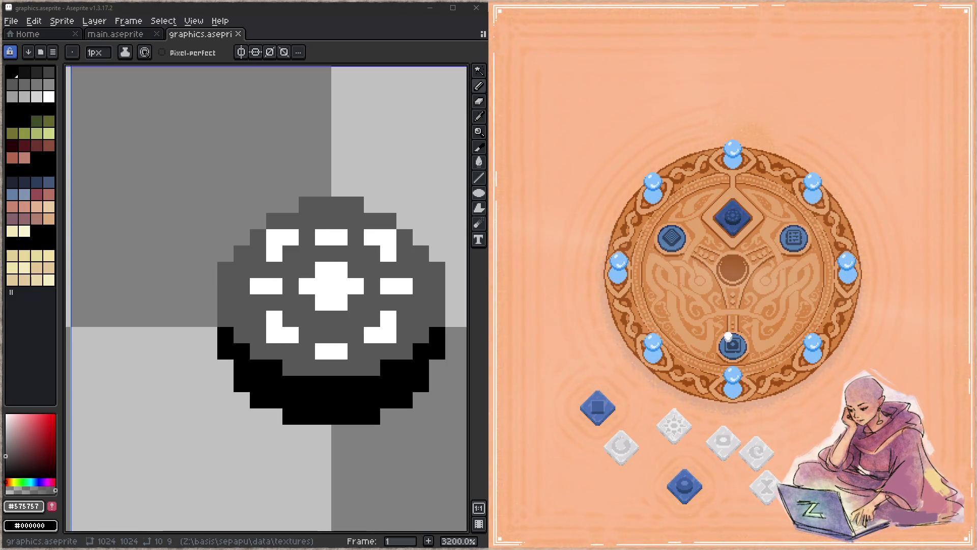
click(730, 341)
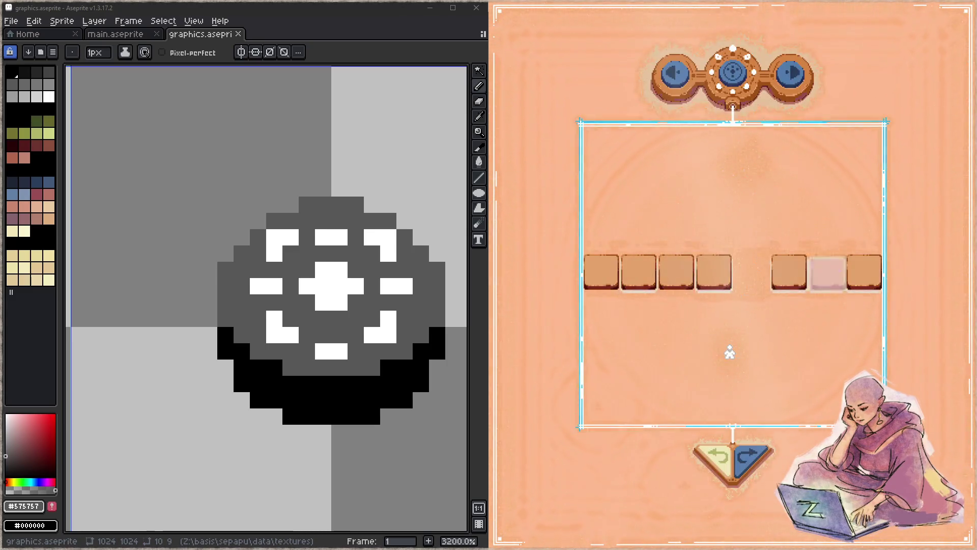
click(735, 80)
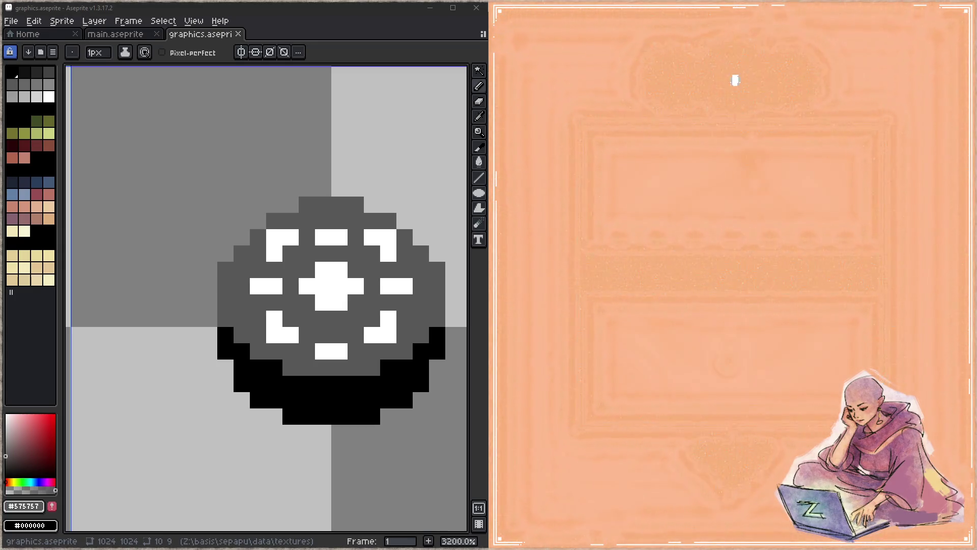
Remove the blue tile from the socket and stack the two blue tiles left of the disc.
click(721, 233)
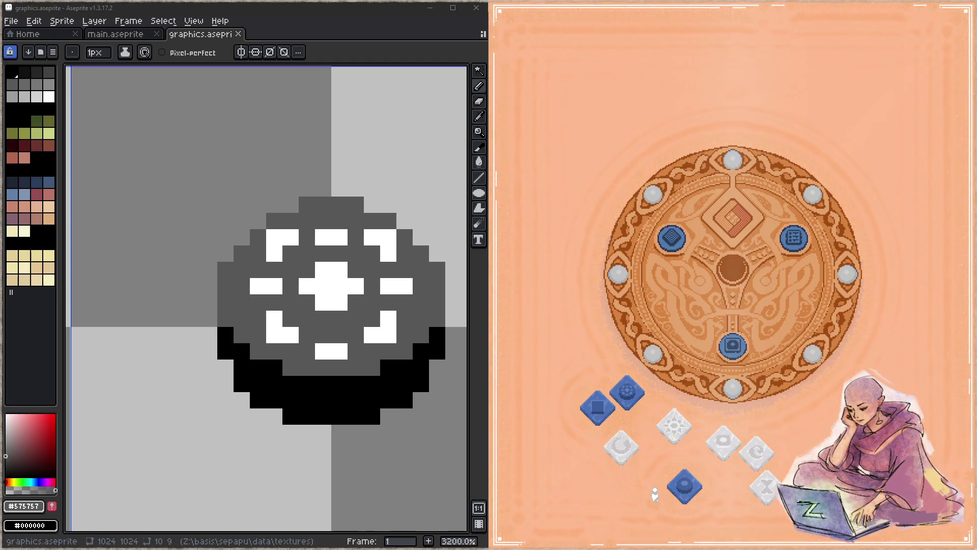
click(686, 489)
click(627, 393)
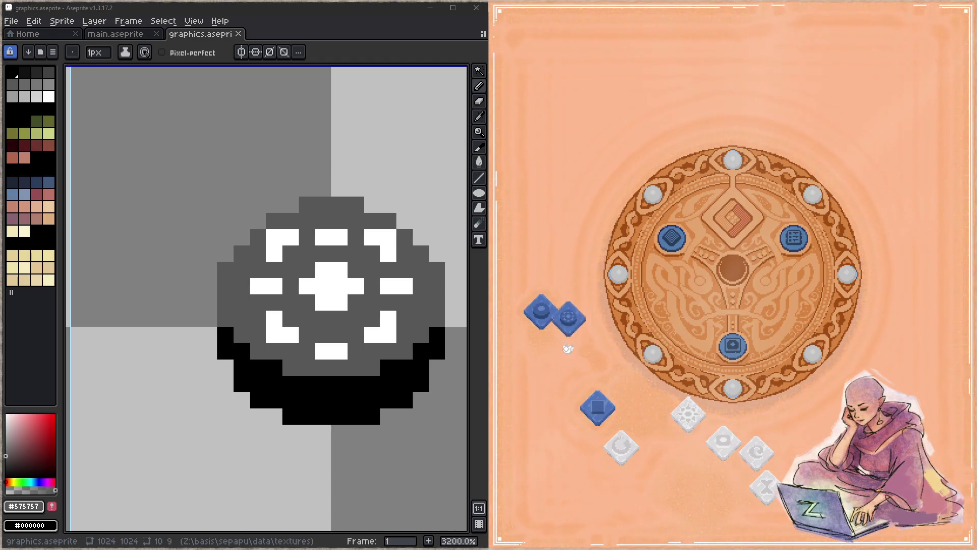
drag(568, 348, 563, 363)
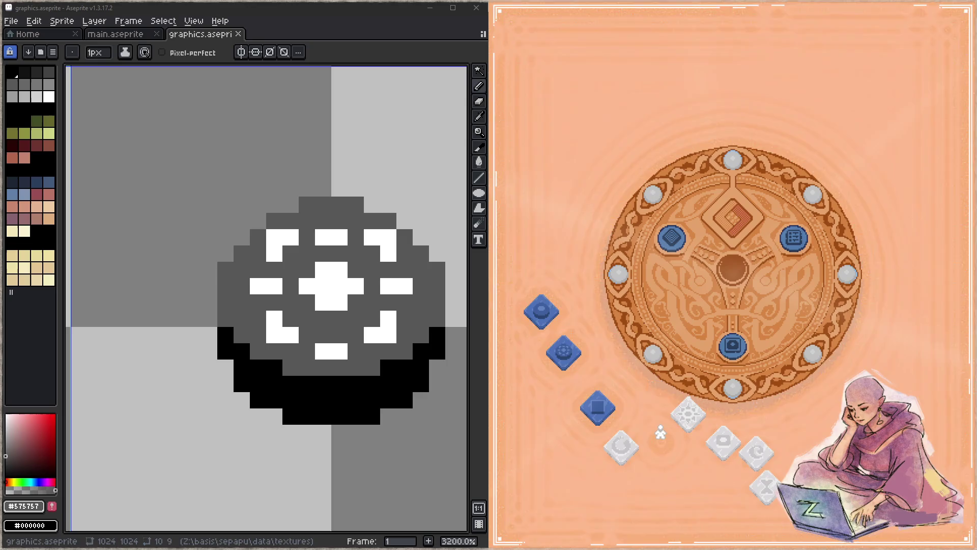
Sample white #FFFFFF and widen the star's cross on the right, left and upper-left.
mouse_move(371, 286)
mouse_down()
mouse_move(333, 253)
mouse_move(326, 229)
mouse_move(333, 220)
mouse_up()
alt+click(317, 253)
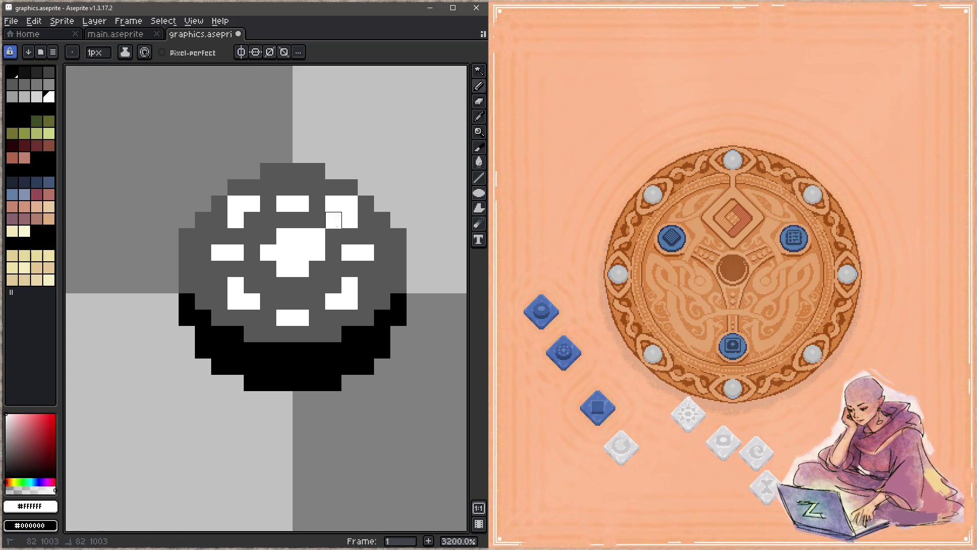
click(317, 220)
click(333, 237)
mouse_move(317, 286)
mouse_down()
mouse_move(317, 269)
mouse_move(333, 269)
mouse_up()
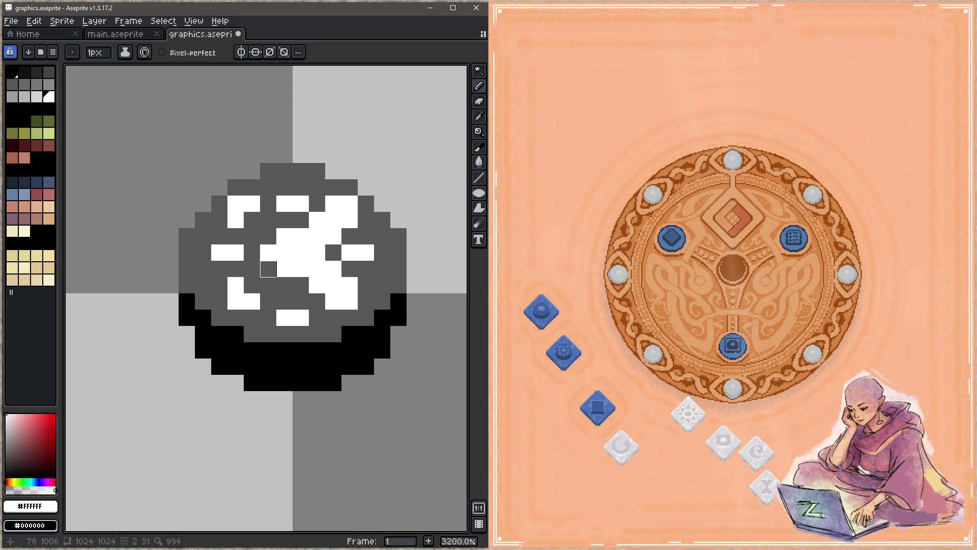
mouse_move(268, 275)
mouse_down()
mouse_move(252, 285)
mouse_move(252, 263)
mouse_up()
click(252, 236)
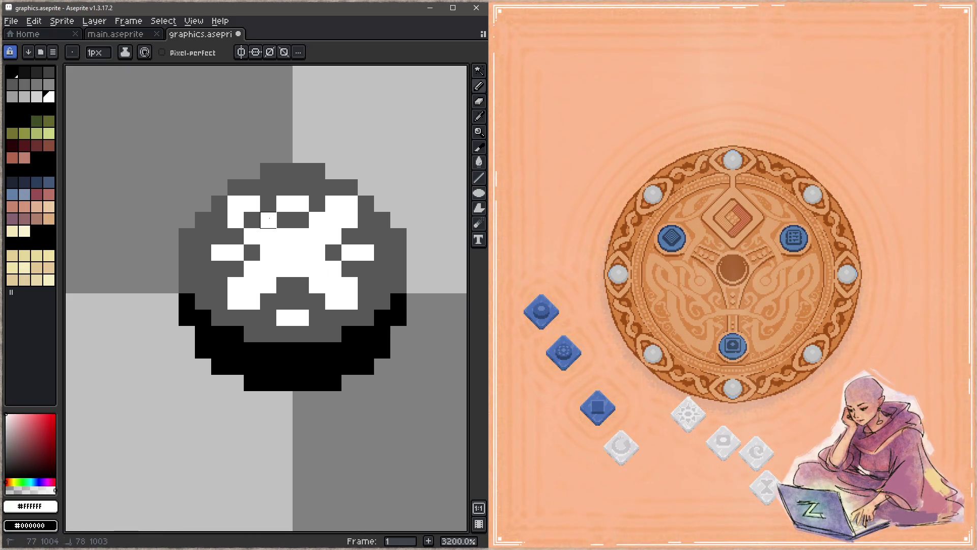
click(268, 220)
click(252, 220)
Save, then whiten the lower, right and left grey star-edge pixels and save again.
key(z)
key(ctrl+s)
key(b)
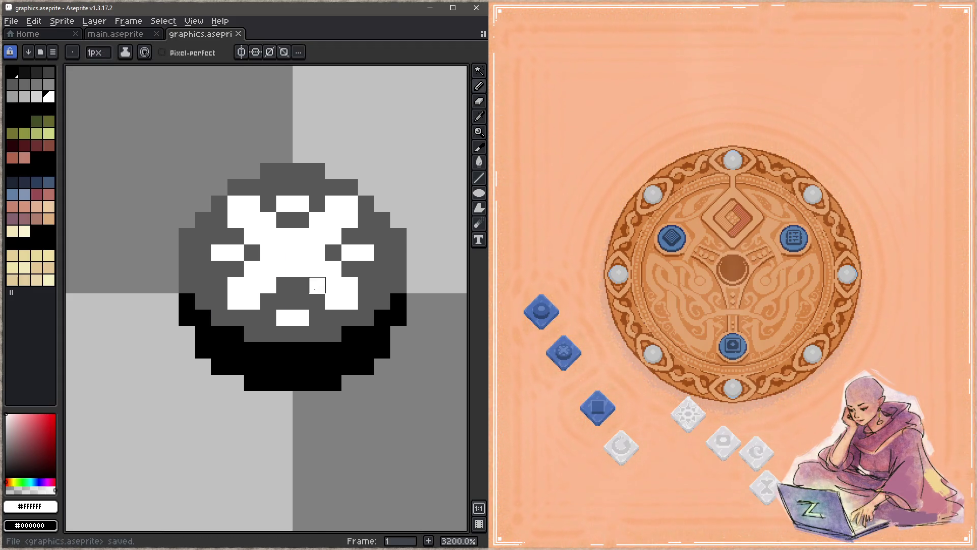
click(315, 301)
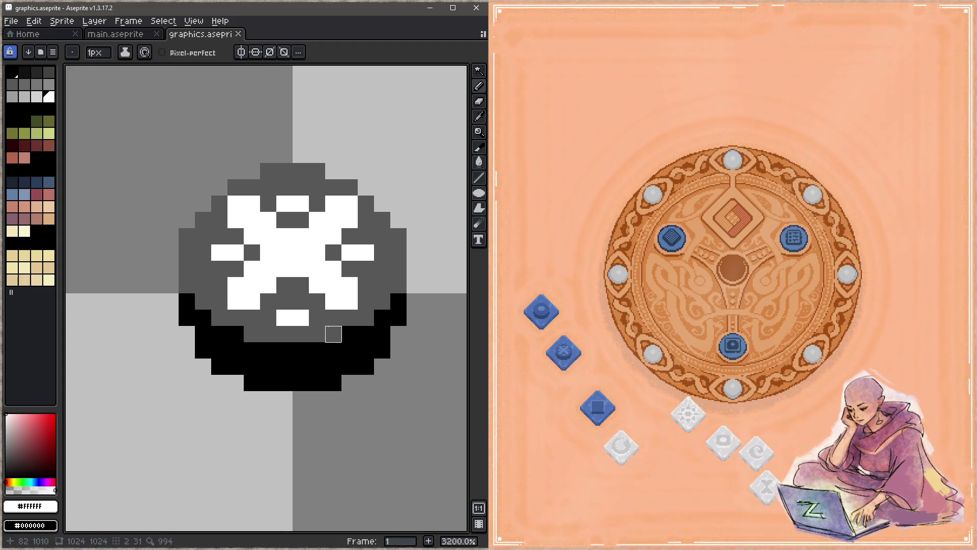
click(334, 252)
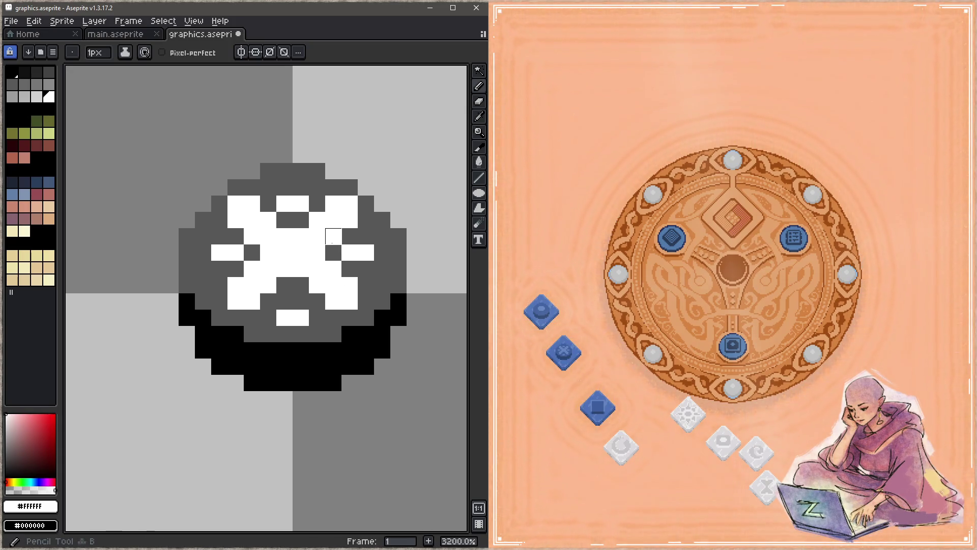
click(252, 253)
key(ctrl+s)
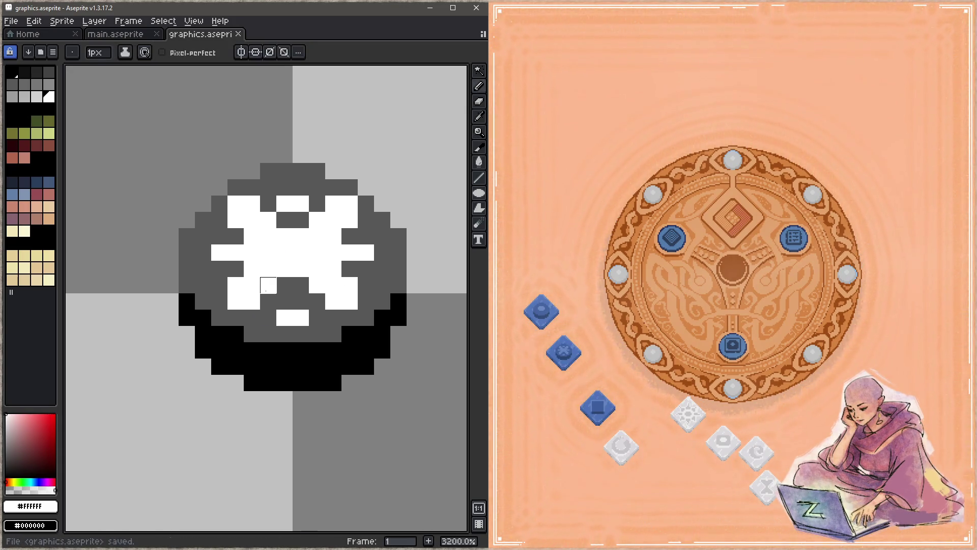
Fill the top and bottom centre gaps and two right-edge pixels white, saving after each.
mouse_move(285, 285)
mouse_down()
mouse_move(301, 285)
mouse_move(300, 302)
mouse_move(284, 220)
mouse_move(300, 220)
mouse_up()
key(ctrl+s)
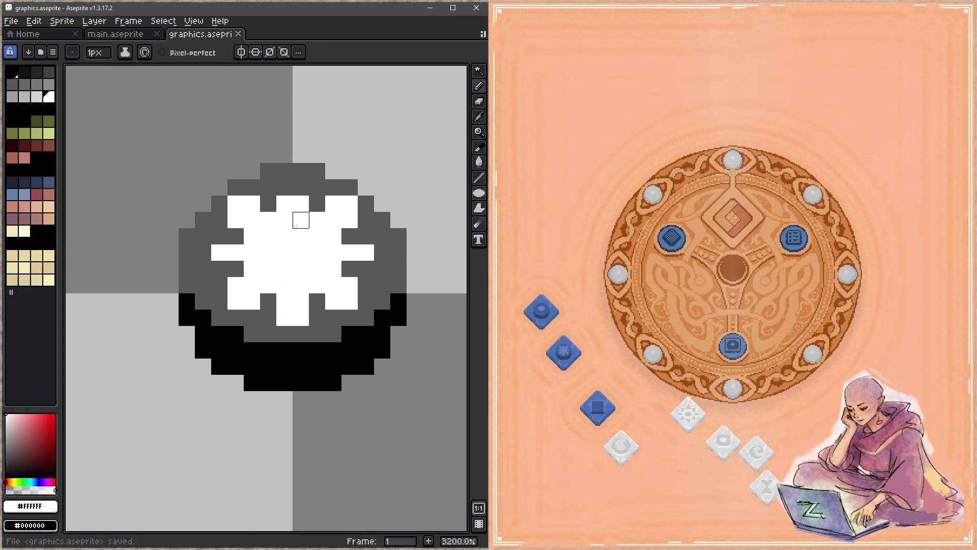
drag(284, 187, 301, 188)
key(ctrl+s)
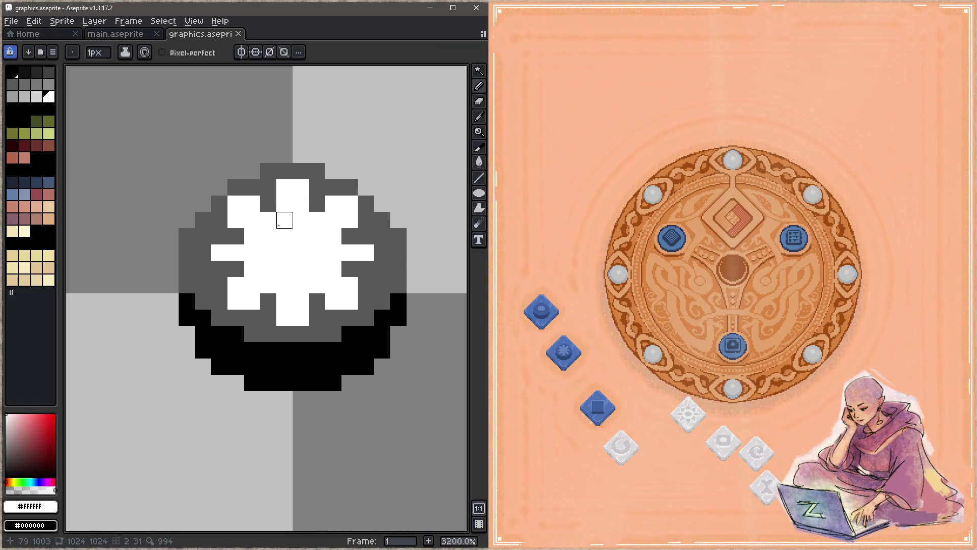
drag(349, 236, 349, 269)
key(ctrl+s)
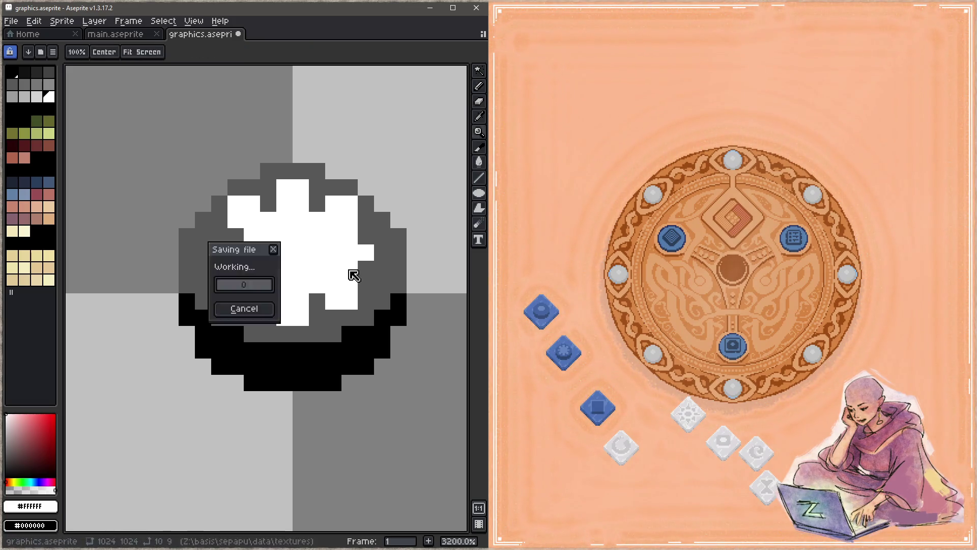
Undo the right-edge pixels and repaint those two right-side pixels dark grey #575757, then save.
key(ctrl+z)
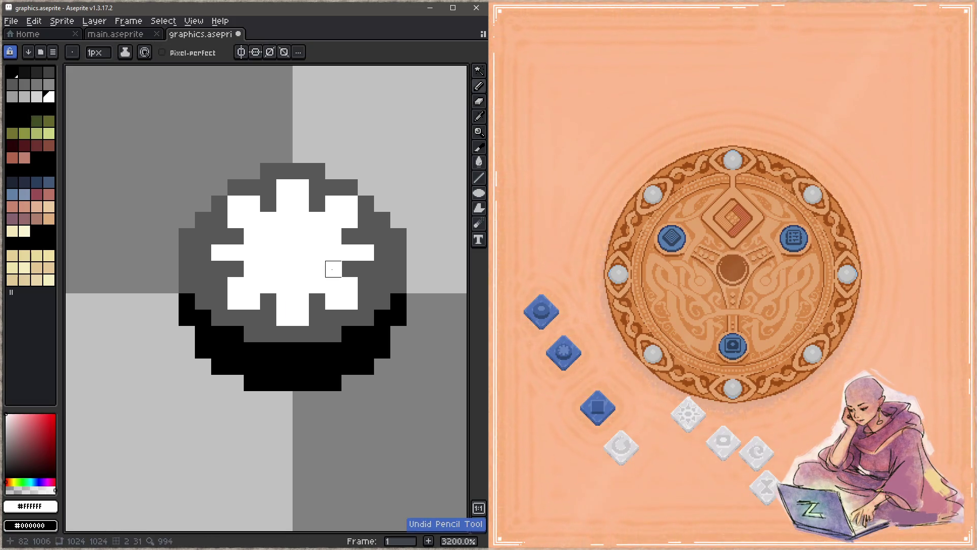
key(e)
click(333, 268)
click(334, 236)
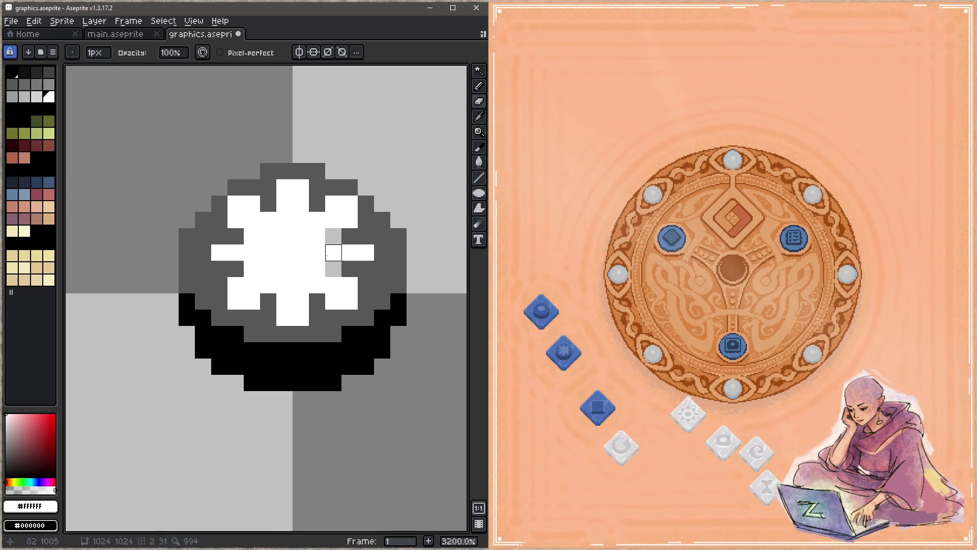
key(i)
click(349, 268)
key(b)
click(334, 269)
click(333, 236)
key(ctrl+s)
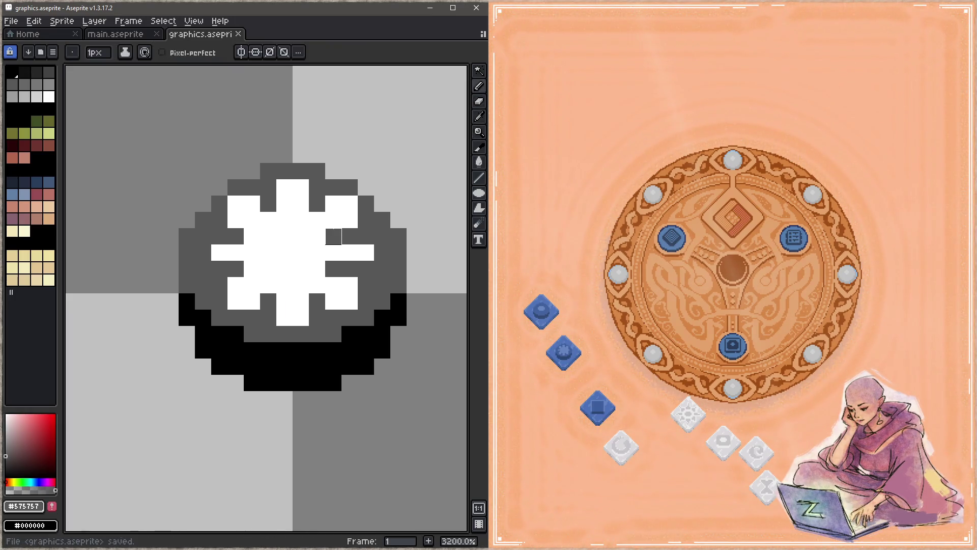
Paint two left-side star pixels dark grey #575757 and save.
click(251, 236)
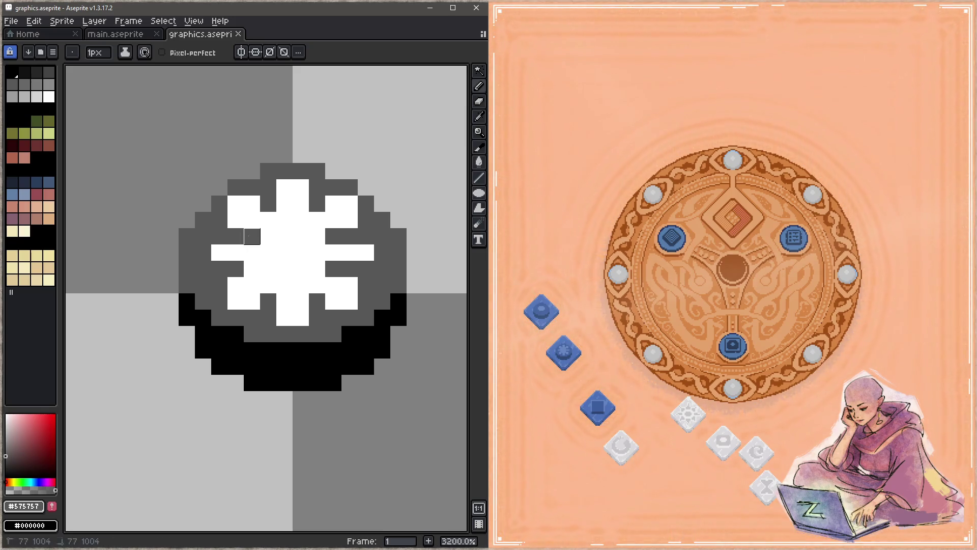
click(252, 269)
key(z)
key(b)
key(ctrl+s)
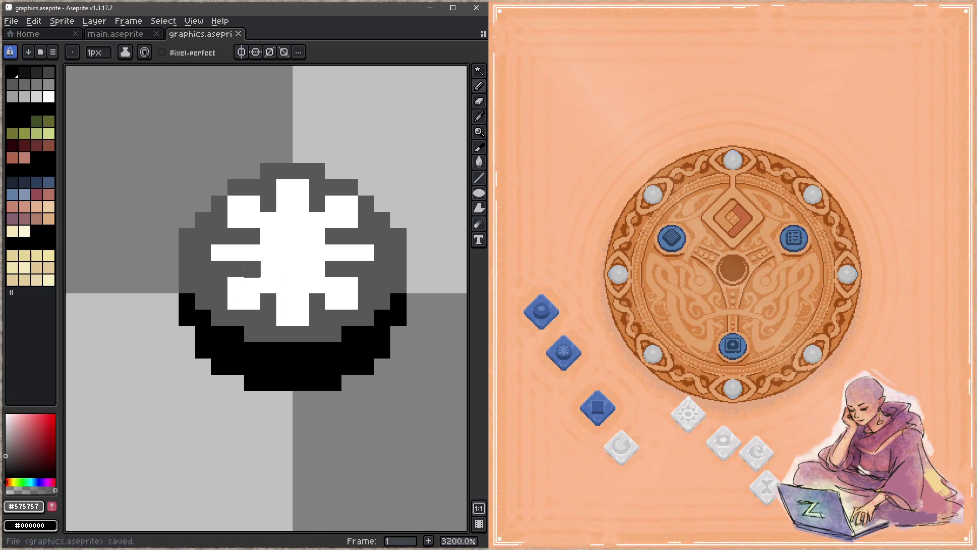
Repaint the four side star pixels and two outer edge pixels white #FFFFFF, then save.
alt+click(268, 269)
click(252, 269)
click(252, 236)
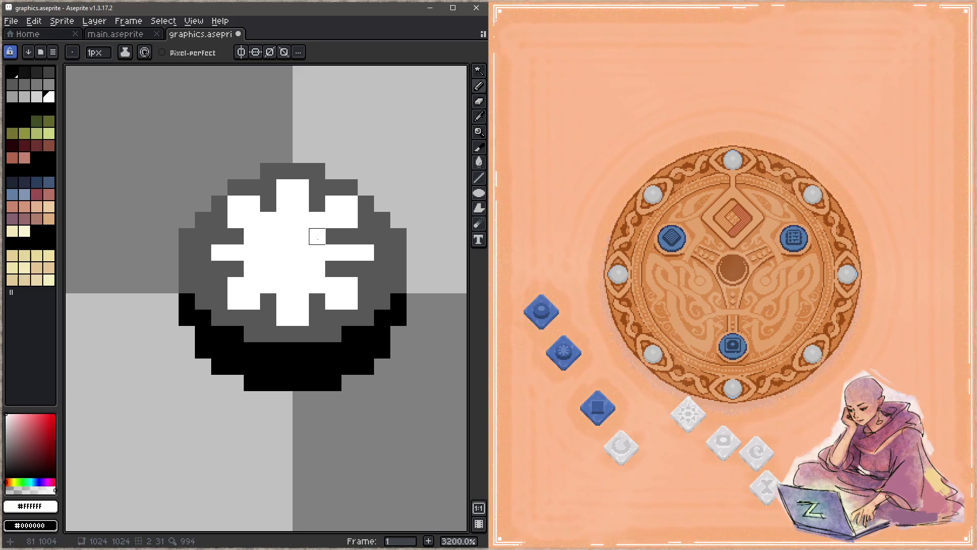
click(333, 236)
click(333, 269)
key(z)
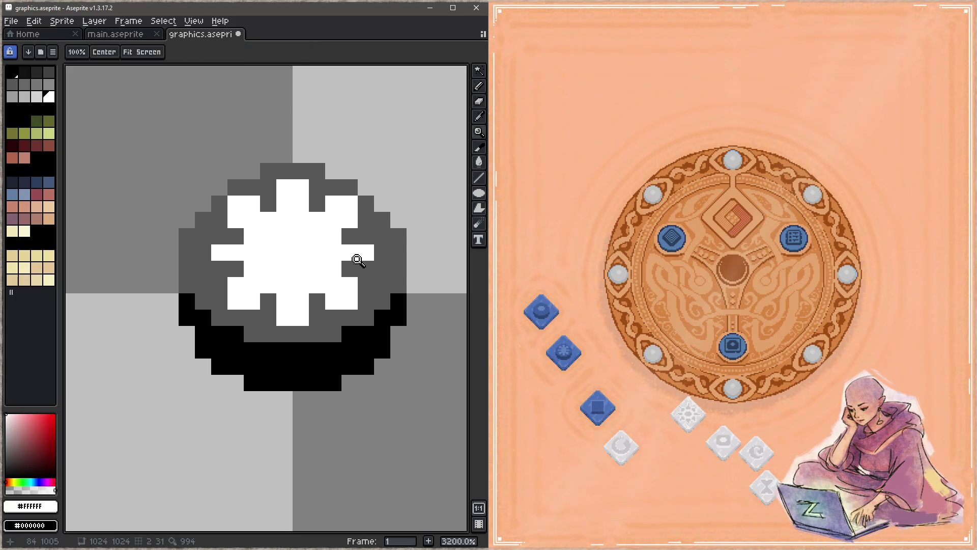
key(b)
click(350, 269)
click(236, 268)
key(ctrl+s)
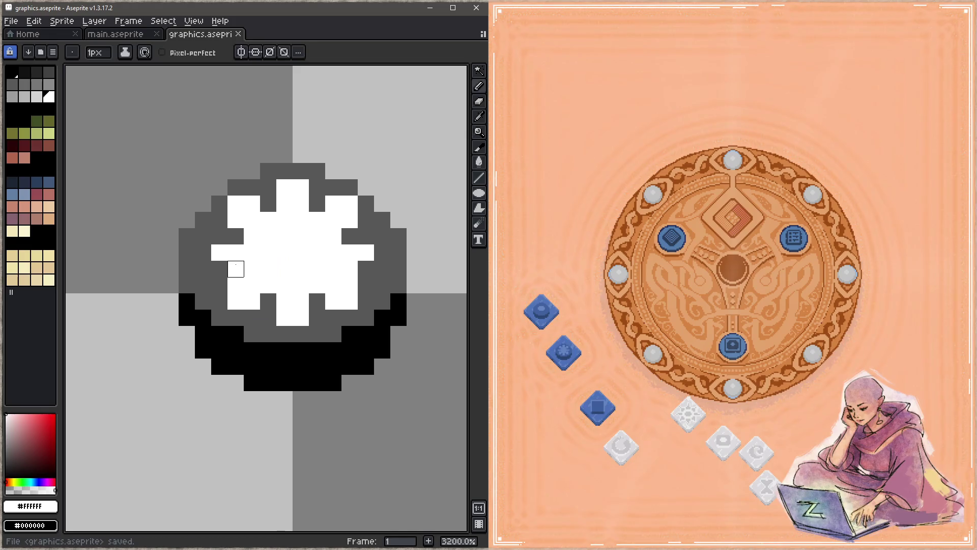
Whiten one more right-side star pixel and sample the icon's dark grey again.
click(334, 269)
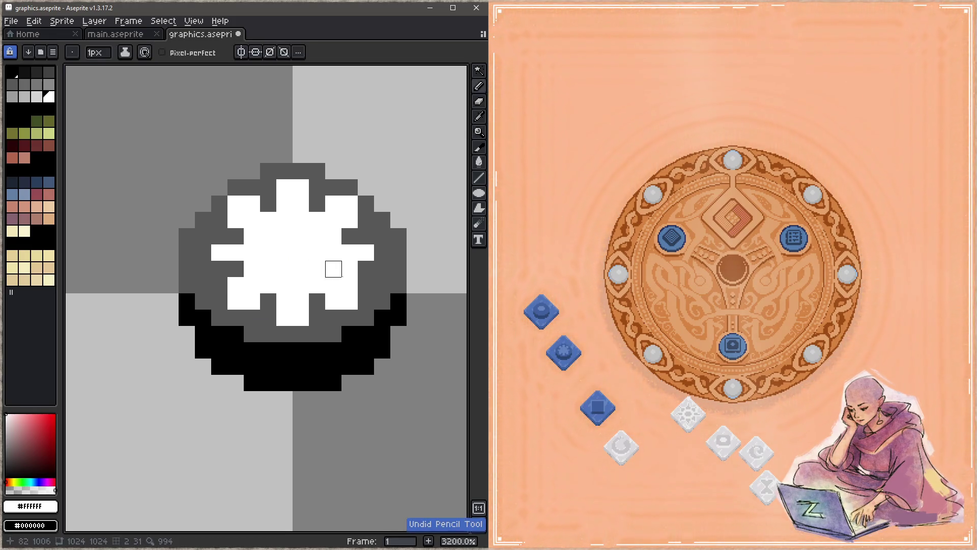
key(alt)
alt+click(377, 274)
Darken the last star edge pixel and save, then place blue diamond tiles at the board's top and right.
click(350, 268)
key(ctrl+s)
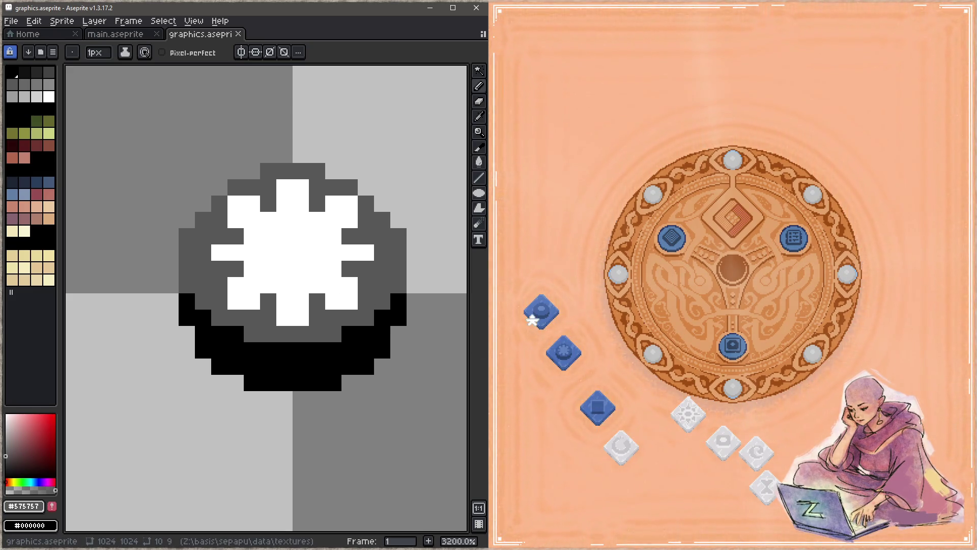
click(539, 310)
mouse_move(540, 308)
mouse_down()
mouse_move(692, 102)
mouse_move(743, 135)
mouse_move(710, 152)
mouse_up()
mouse_move(560, 343)
mouse_down()
mouse_move(573, 285)
mouse_move(802, 105)
mouse_move(845, 181)
mouse_up()
drag(737, 109, 726, 135)
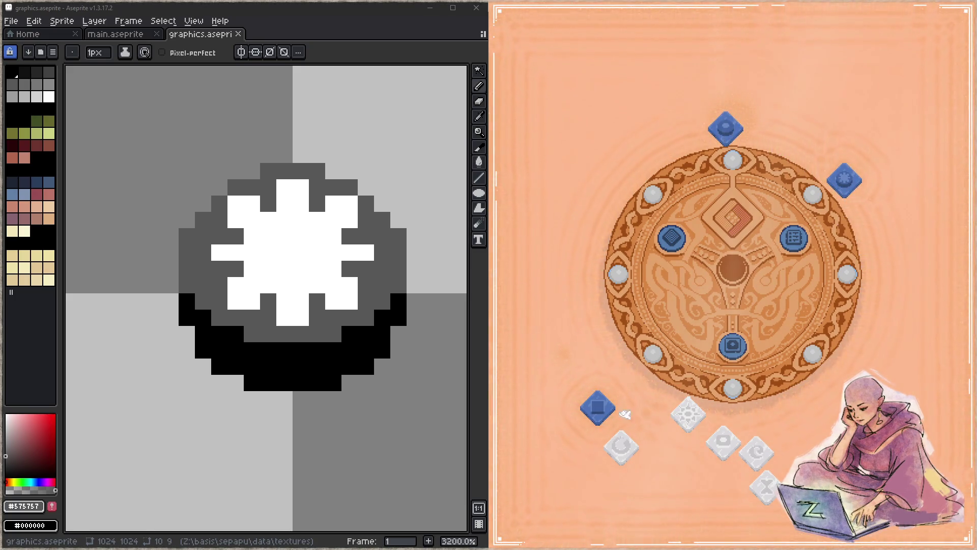
mouse_move(585, 417)
mouse_down()
mouse_move(885, 290)
mouse_move(883, 305)
mouse_move(889, 273)
mouse_move(900, 290)
mouse_move(884, 275)
mouse_move(875, 337)
mouse_move(884, 353)
mouse_move(900, 324)
mouse_move(880, 278)
mouse_up()
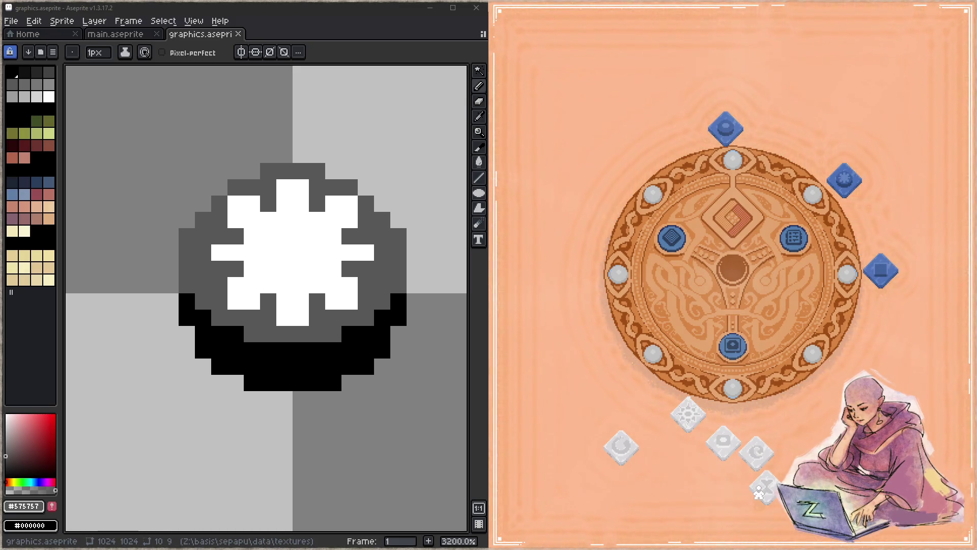
Arrange the white X, swirl, camera, sun, circular-arrow and moon tiles around the board.
mouse_move(758, 491)
mouse_down()
mouse_move(752, 465)
mouse_move(870, 362)
mouse_move(730, 471)
mouse_move(742, 483)
mouse_up()
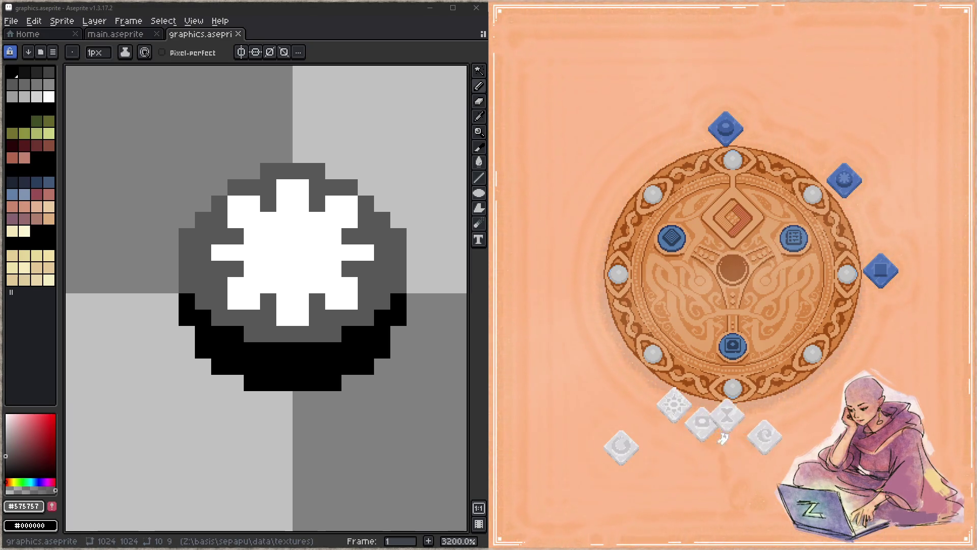
mouse_move(772, 435)
mouse_down()
mouse_move(839, 390)
mouse_move(712, 448)
mouse_move(642, 390)
mouse_up()
mouse_move(715, 422)
mouse_down()
mouse_move(734, 395)
mouse_move(885, 365)
mouse_move(866, 379)
mouse_up()
mouse_move(712, 450)
mouse_down()
mouse_move(725, 430)
mouse_move(743, 447)
mouse_up()
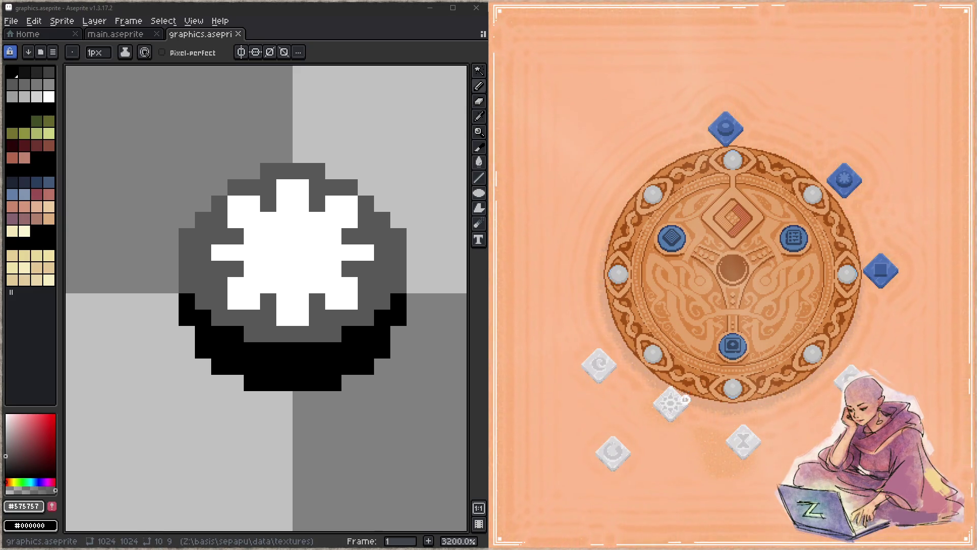
mouse_move(682, 399)
mouse_down()
mouse_move(671, 379)
mouse_move(564, 295)
mouse_up()
mouse_move(611, 457)
mouse_down()
mouse_move(538, 198)
mouse_move(616, 186)
mouse_up()
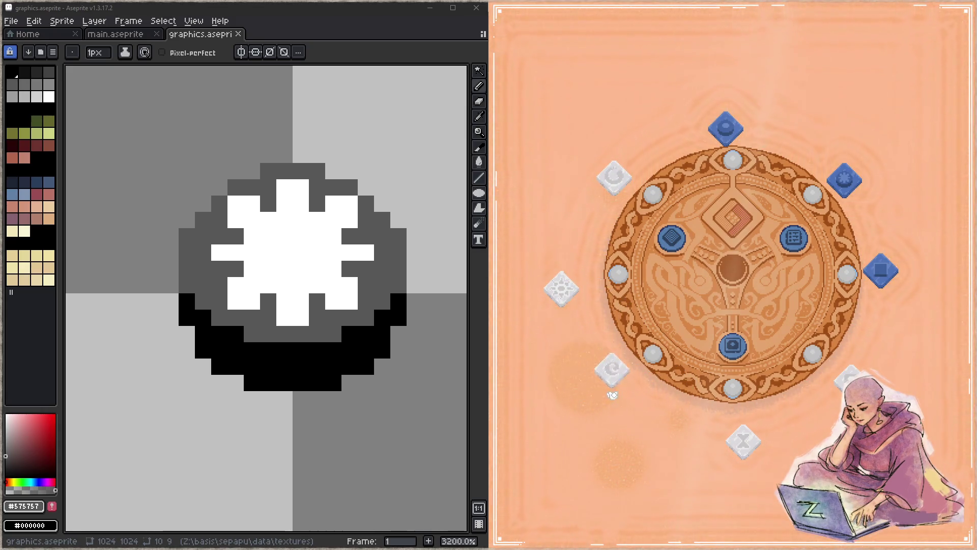
drag(561, 295, 563, 286)
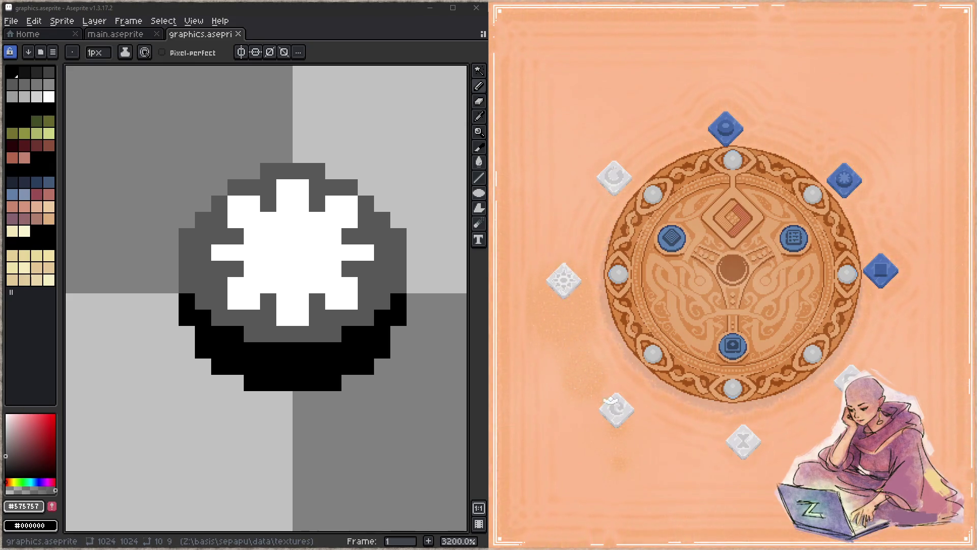
drag(616, 409, 613, 399)
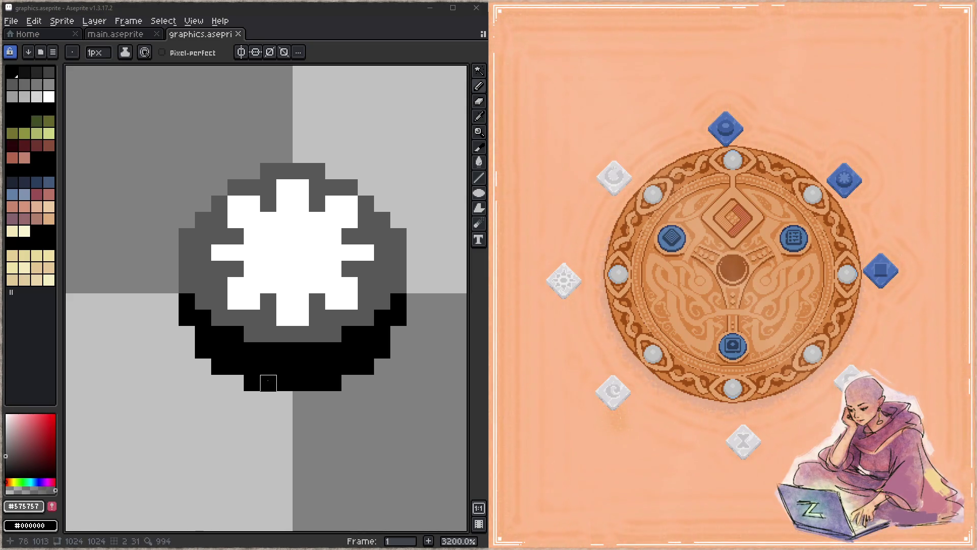
Eyedrop black and bucket-fill the marquee-selected white strip under the oval icon.
scroll(269, 383, down, 4)
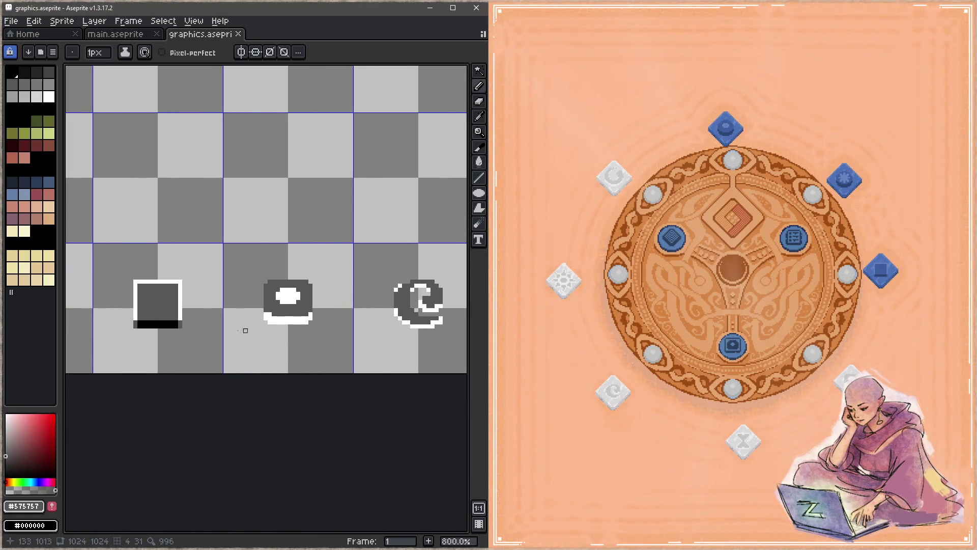
scroll(267, 328, up, 2)
key(i)
click(141, 317)
key(m)
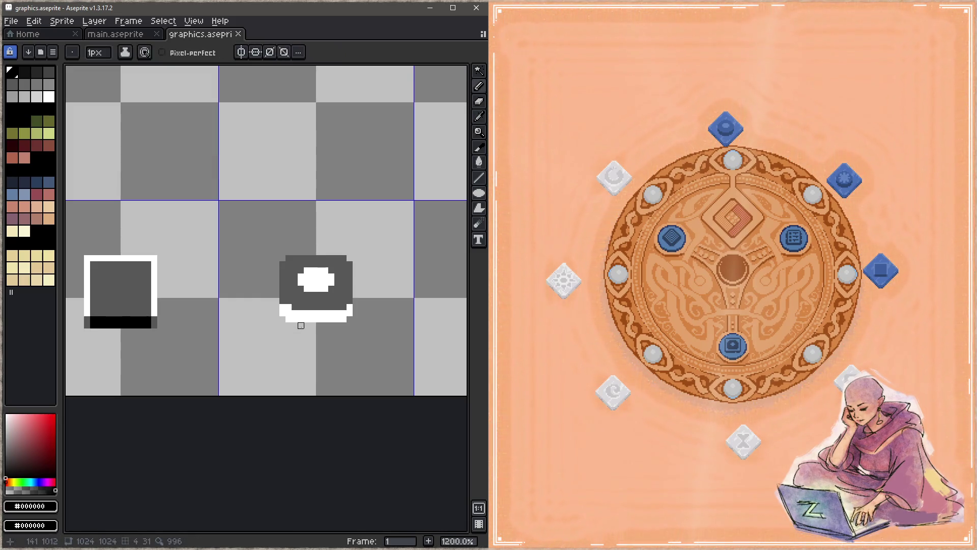
scroll(300, 325, up, 1)
drag(259, 300, 434, 338)
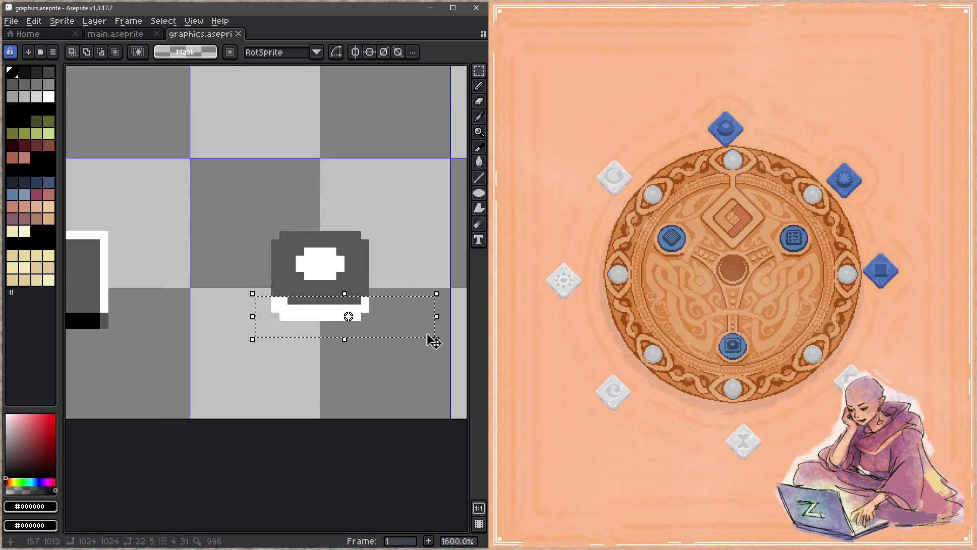
key(g)
click(332, 308)
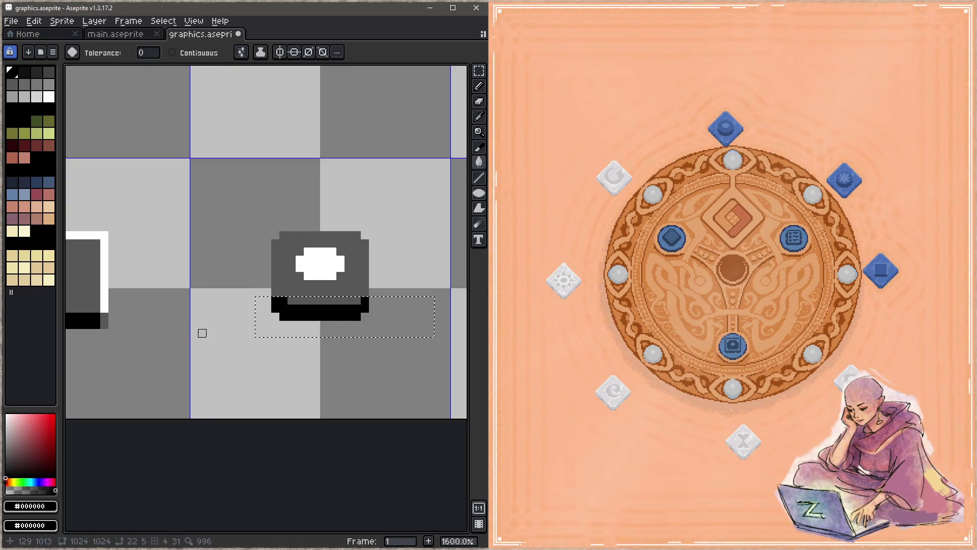
Save graphics.aseprite, deselect, and move a white tile in the game to test it.
drag(200, 331, 268, 323)
key(ctrl+s)
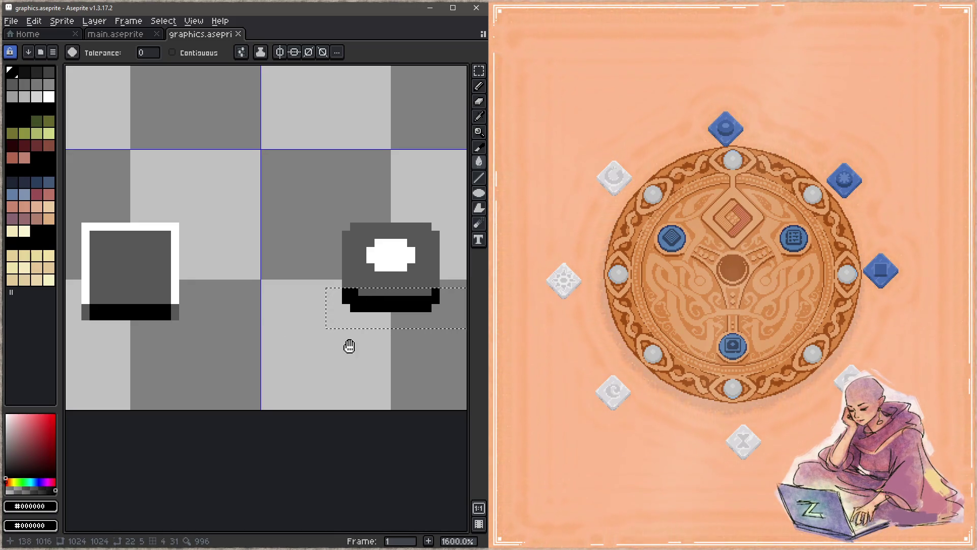
drag(349, 346, 241, 345)
key(ctrl+d)
key(ctrl+s)
key(b)
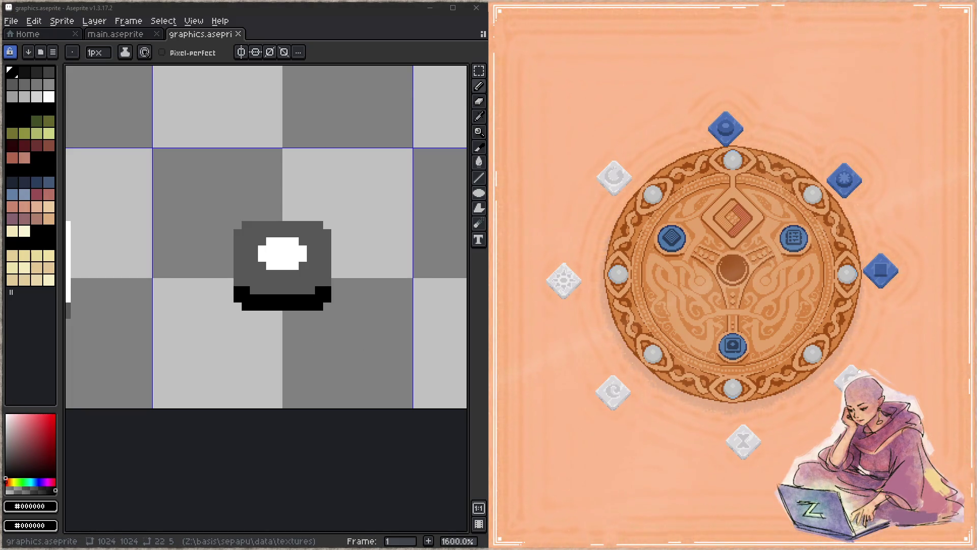
mouse_move(850, 380)
mouse_down()
mouse_move(845, 364)
mouse_move(767, 356)
mouse_move(701, 298)
mouse_move(733, 224)
mouse_up()
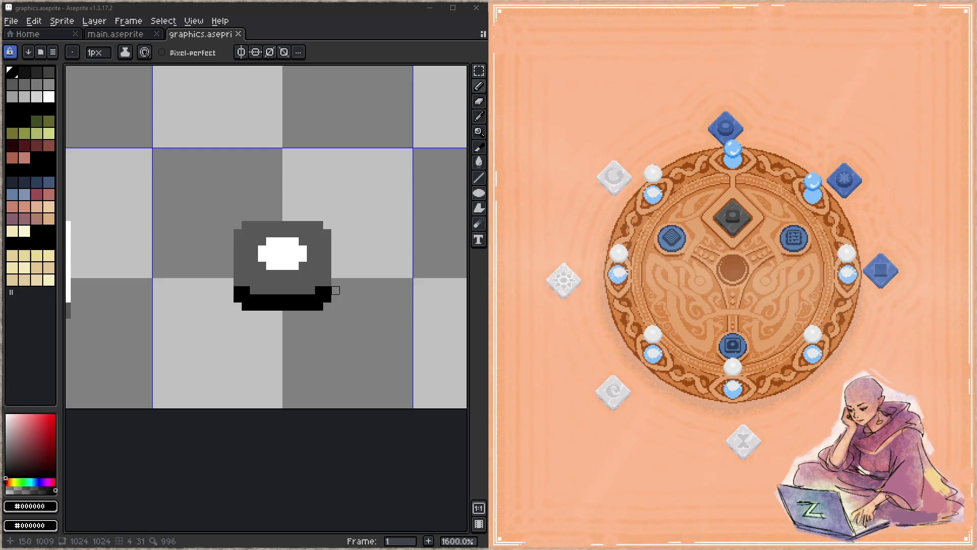
Undo a stray black stroke and try stretching the whole icon from 24 to 28 px, then cancel.
drag(278, 174, 222, 356)
key(z)
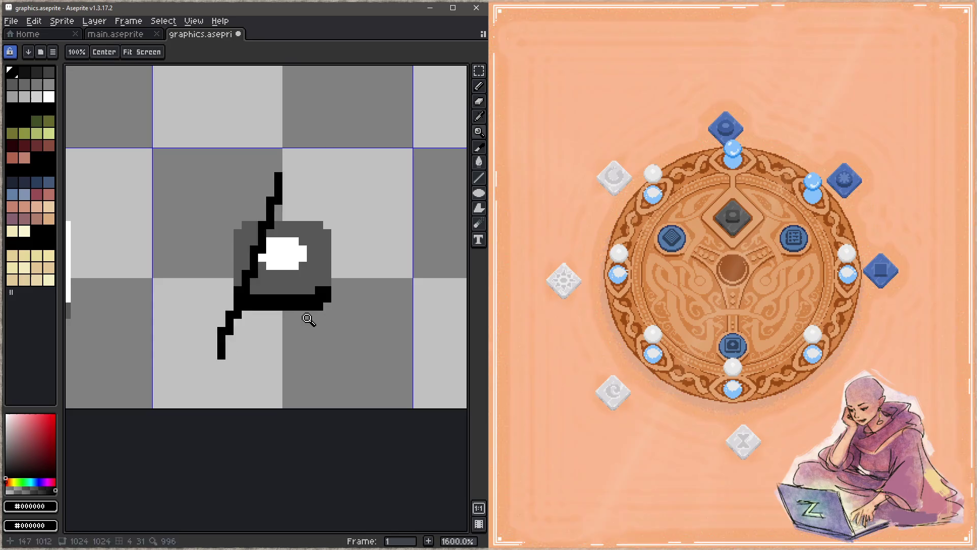
key(ctrl+z)
key(m)
mouse_move(174, 163)
mouse_down()
mouse_move(201, 206)
mouse_move(375, 370)
mouse_up()
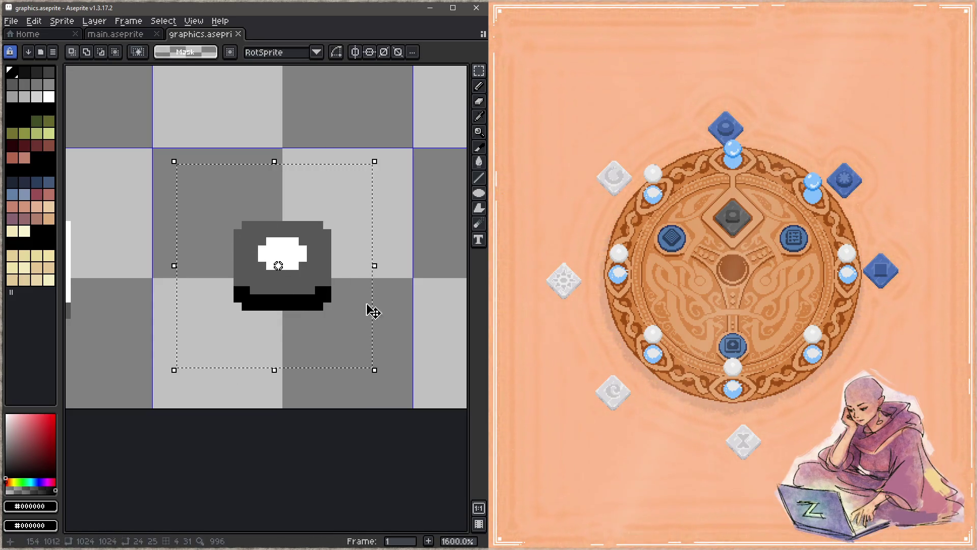
drag(375, 265, 402, 273)
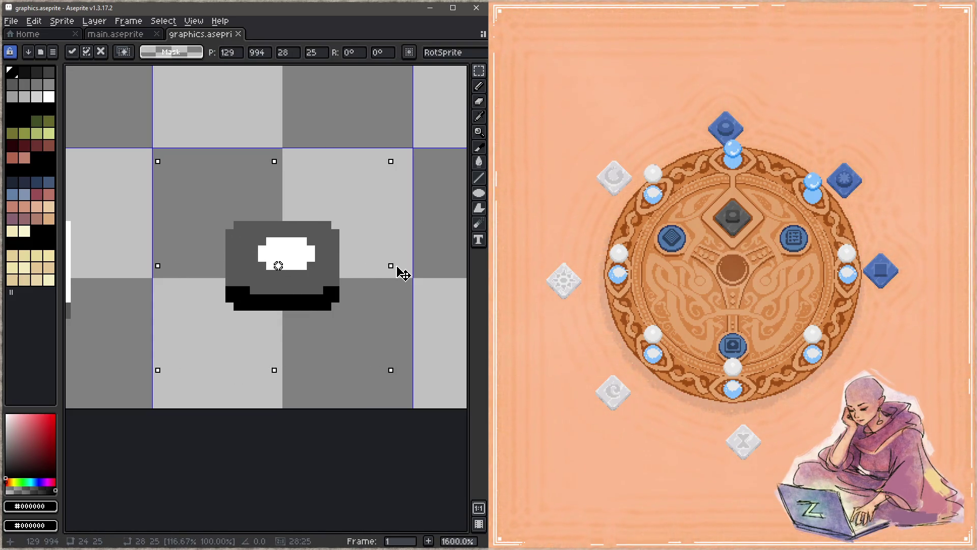
key(Escape)
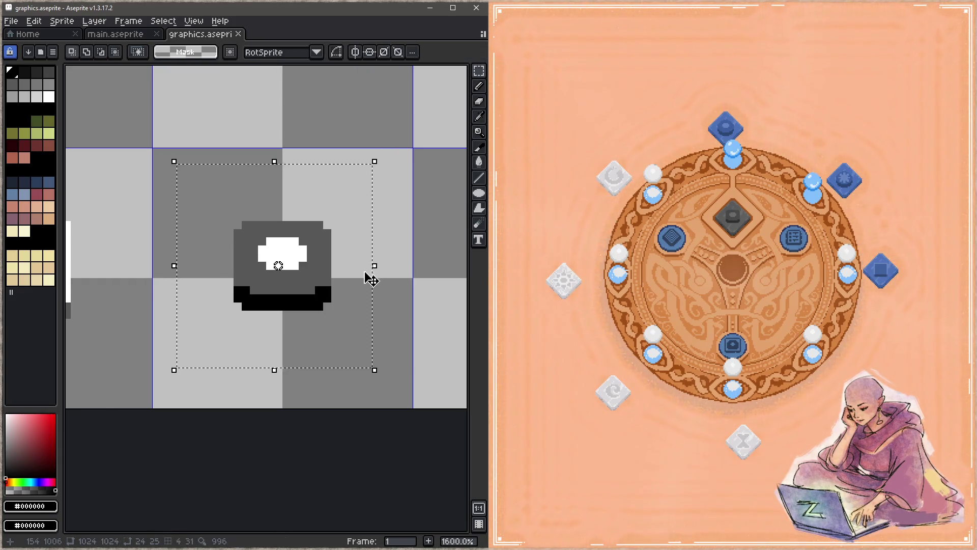
click(423, 286)
Shift the icon's right half right and left half left by one pixel, widening the middle column.
drag(340, 189, 291, 360)
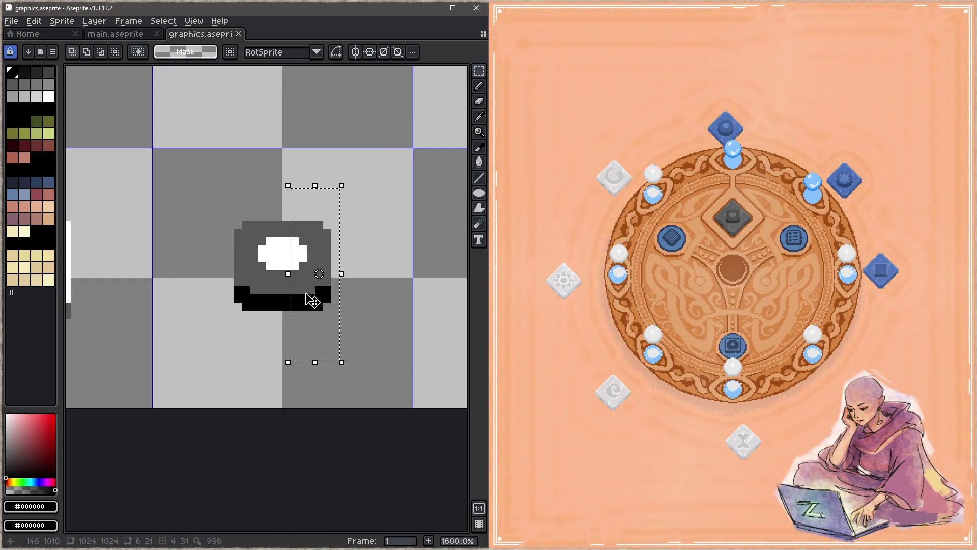
drag(312, 301, 321, 308)
drag(270, 184, 201, 367)
mouse_move(263, 318)
mouse_down()
mouse_move(244, 308)
mouse_move(252, 310)
mouse_up()
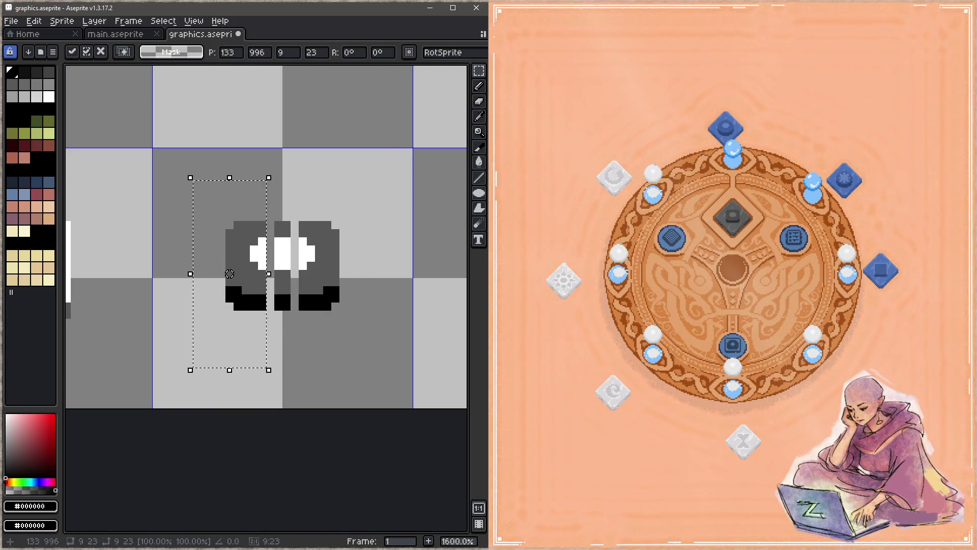
drag(298, 333, 273, 210)
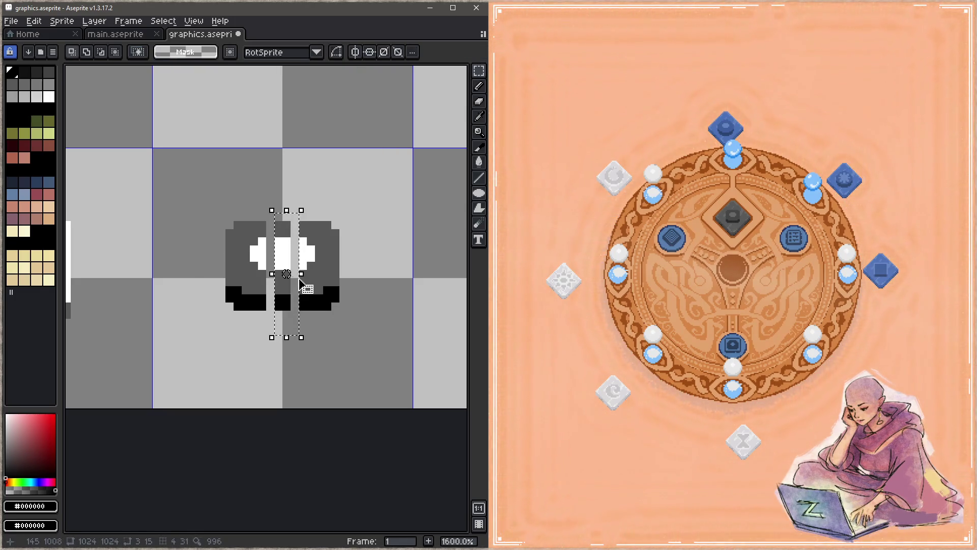
mouse_move(300, 283)
mouse_down()
mouse_move(311, 282)
mouse_move(255, 273)
mouse_move(319, 281)
mouse_up()
click(319, 282)
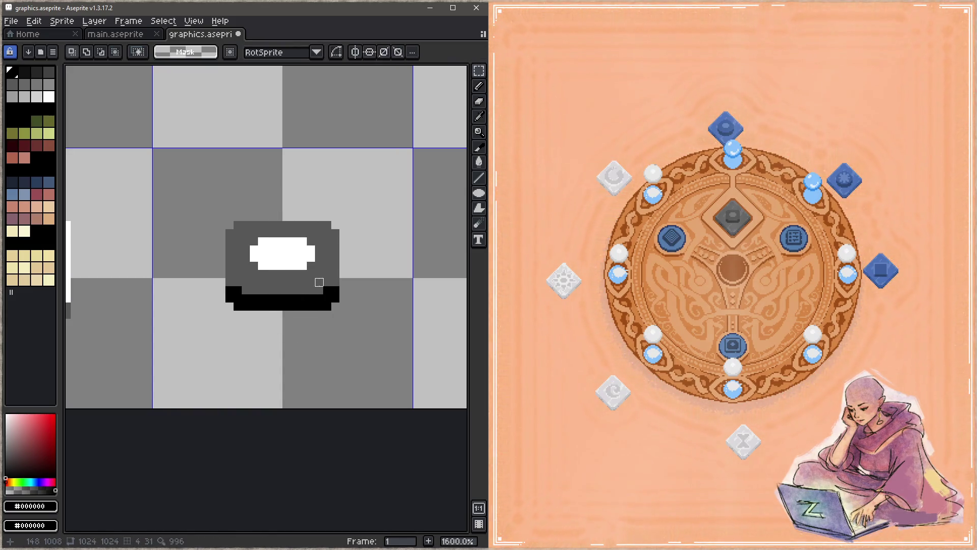
Move the black base down one pixel, shift the middle row to round the highlight, and save.
drag(390, 252, 206, 337)
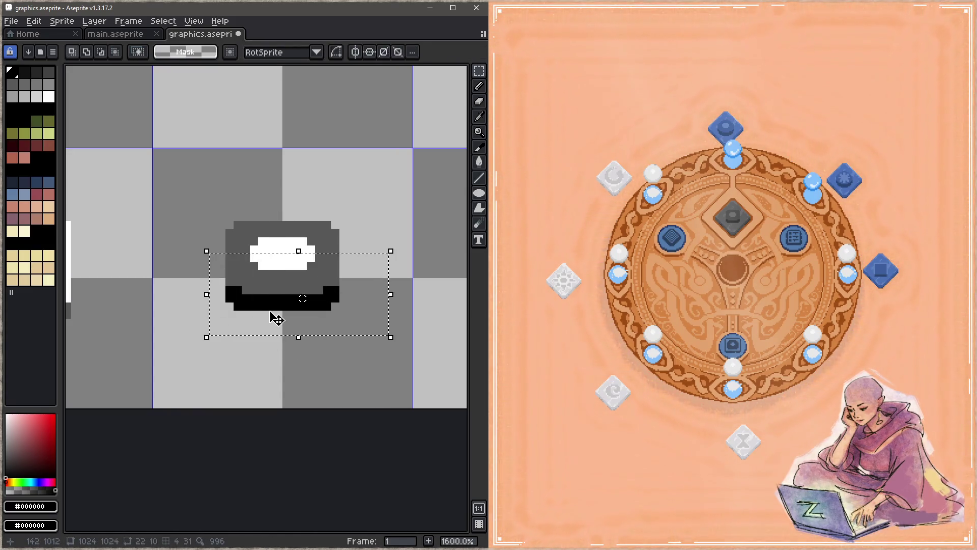
drag(277, 322, 277, 331)
click(367, 249)
drag(363, 248, 344, 249)
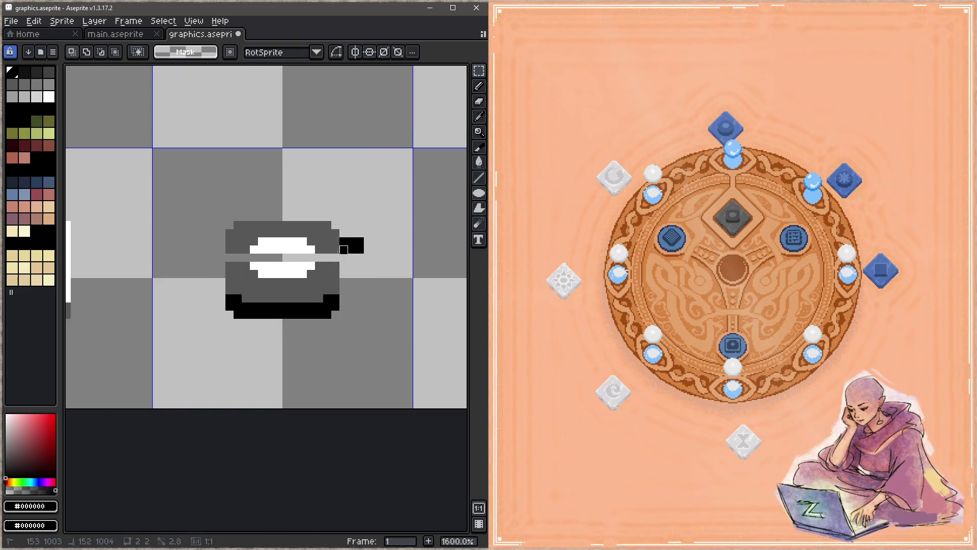
drag(190, 246, 358, 254)
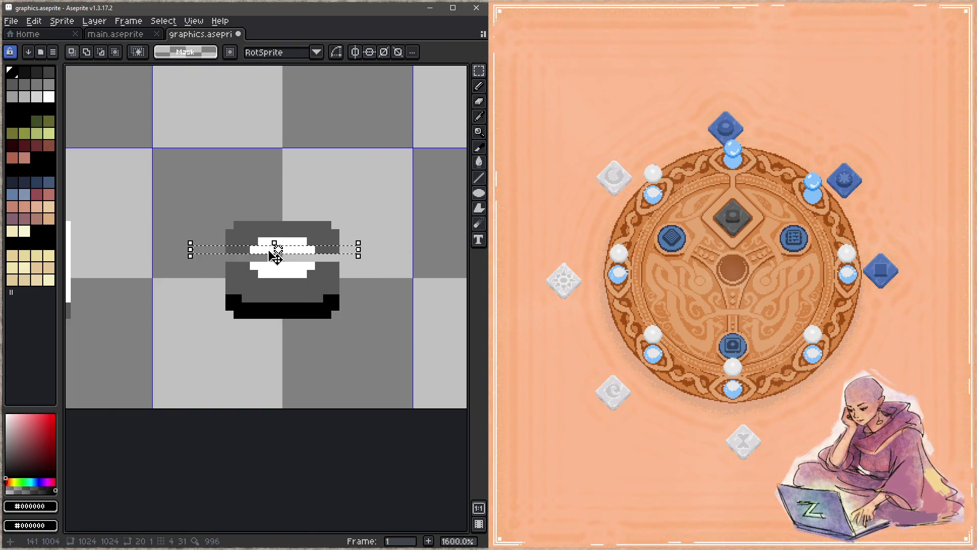
drag(274, 254, 274, 265)
click(334, 305)
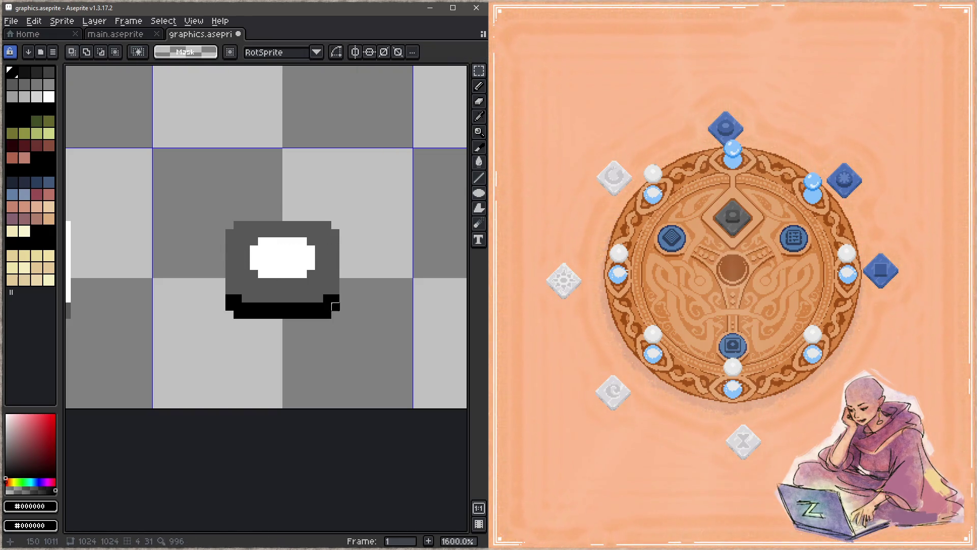
key(ctrl+s)
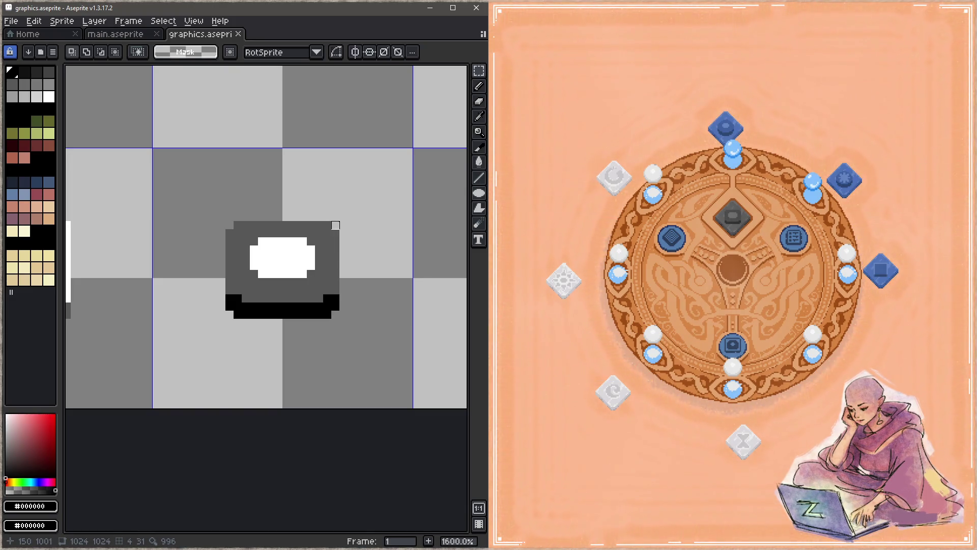
Cancel an accidental rotation, undo the stray rectangle outline, deselect and save.
mouse_move(372, 196)
mouse_down()
mouse_move(298, 344)
mouse_move(254, 216)
mouse_move(265, 229)
mouse_up()
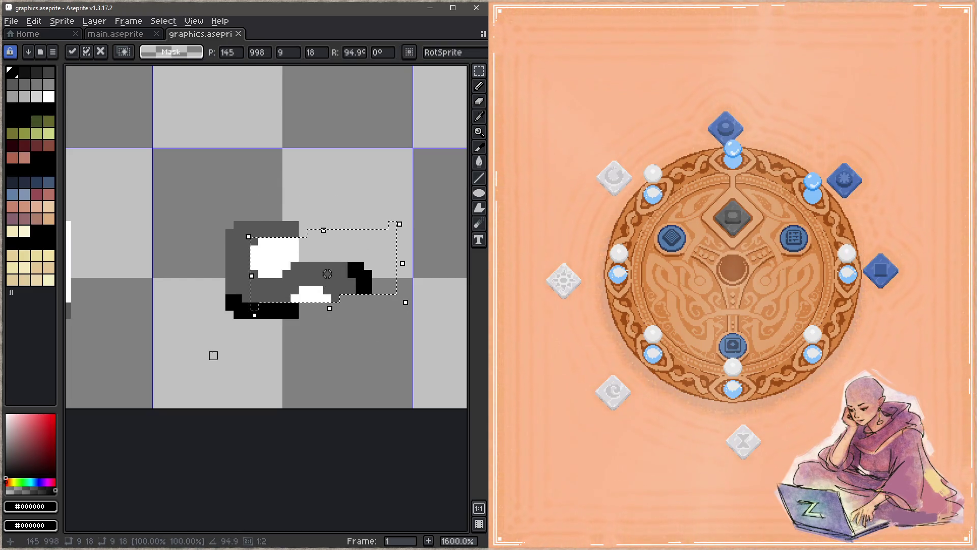
key(Escape)
mouse_move(205, 201)
mouse_down()
mouse_move(279, 355)
mouse_move(254, 355)
mouse_up()
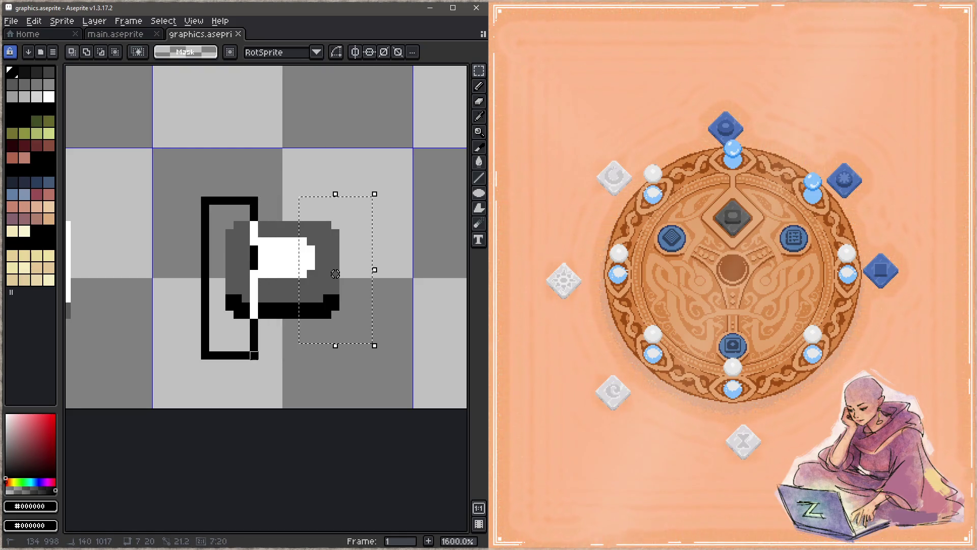
key(ctrl+z)
key(ctrl+z)
key(ctrl+z)
key(ctrl+d)
key(ctrl+s)
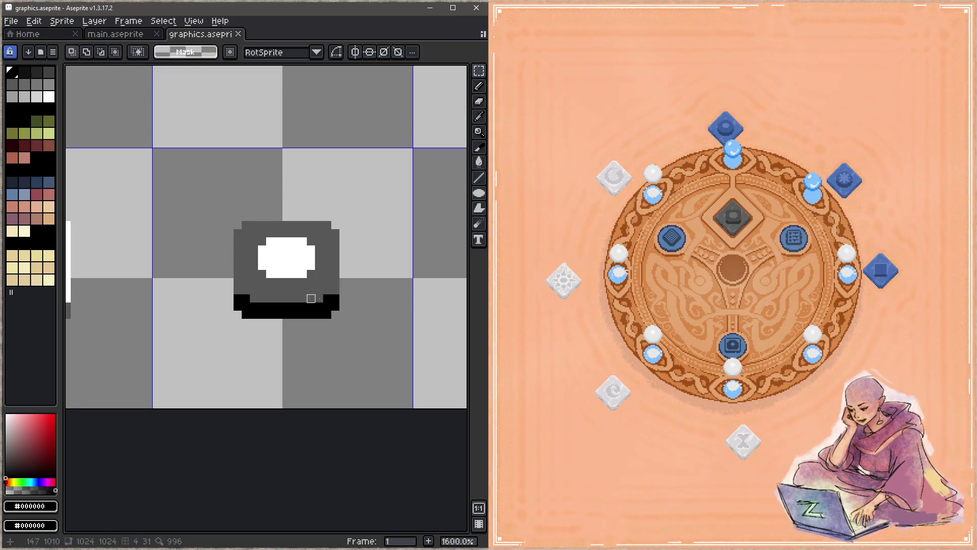
Add black pixels along the round icon's right edge and both lower outline corners.
key(b)
click(336, 282)
click(336, 290)
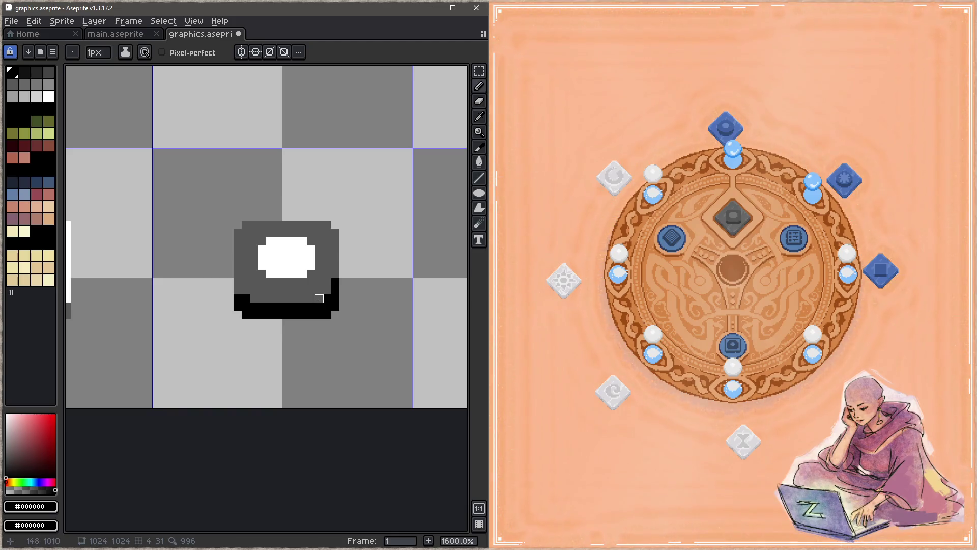
drag(327, 290, 319, 299)
click(254, 299)
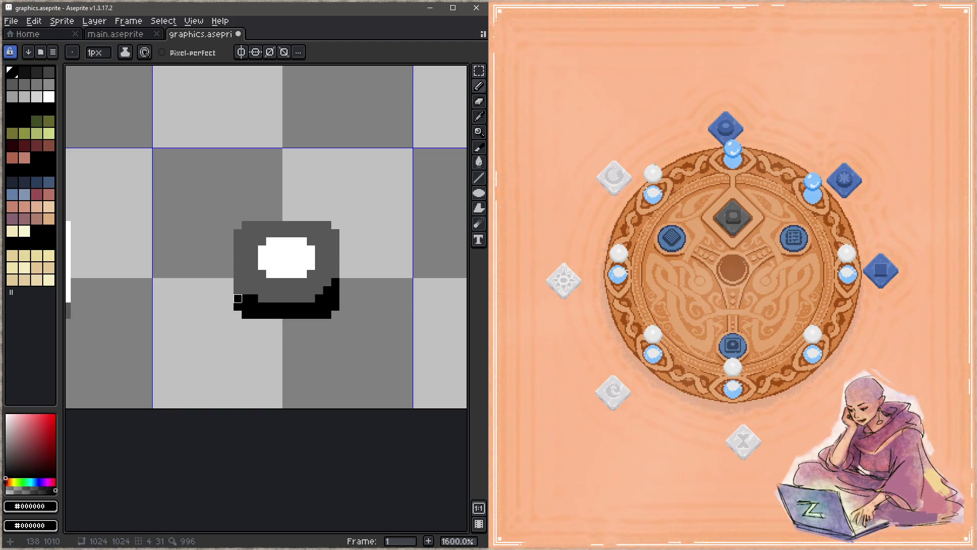
drag(238, 299, 246, 290)
click(238, 282)
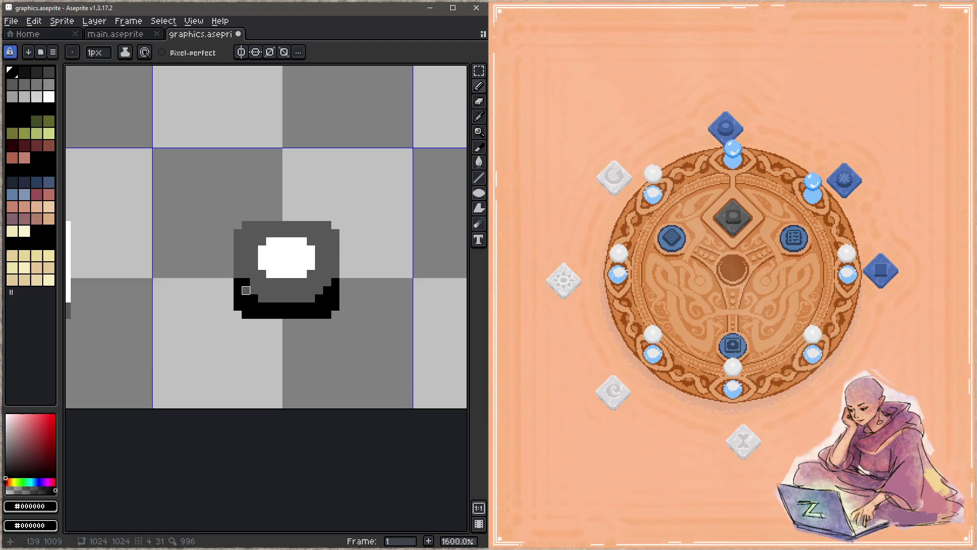
Turn three outline pixels at the lower left and right edge dark grey, then save.
alt+click(262, 275)
click(245, 282)
key(ctrl+s)
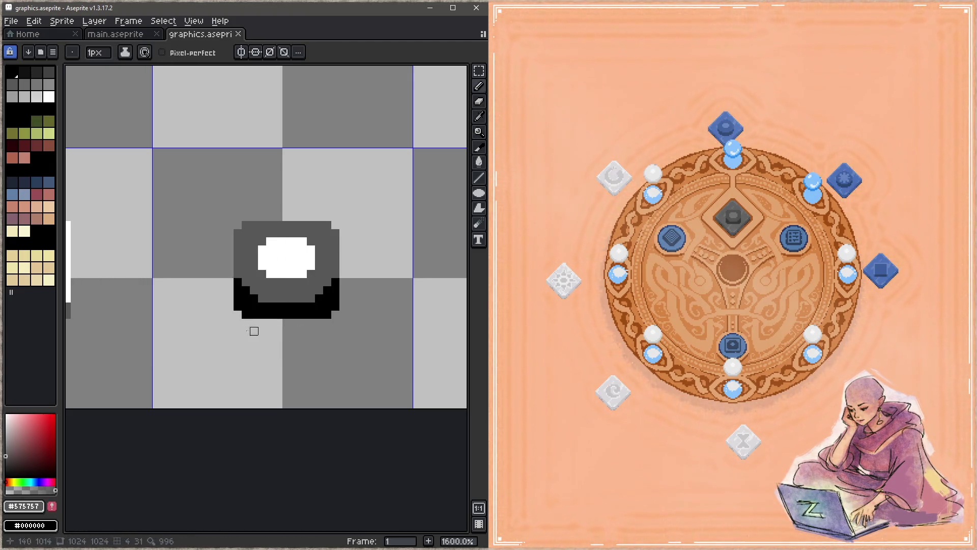
click(237, 282)
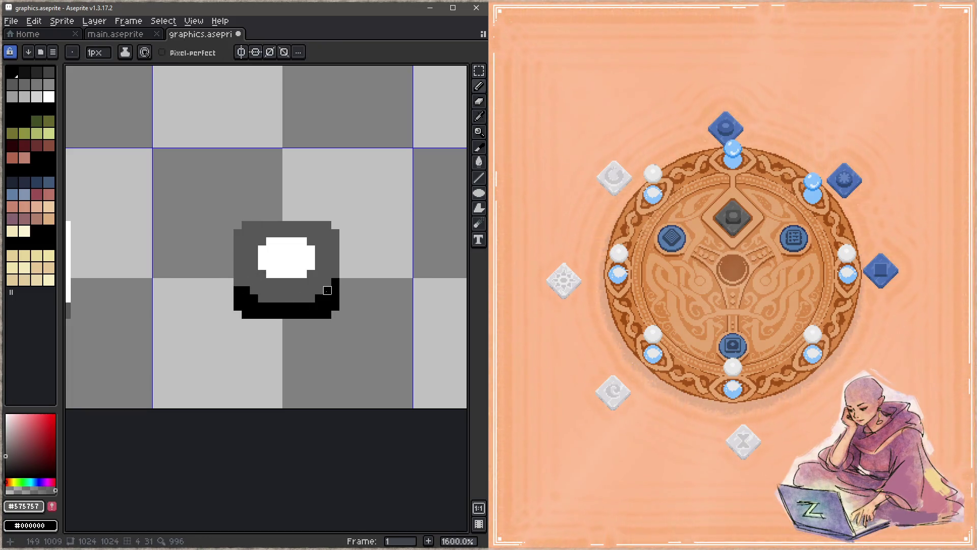
click(335, 282)
key(ctrl+s)
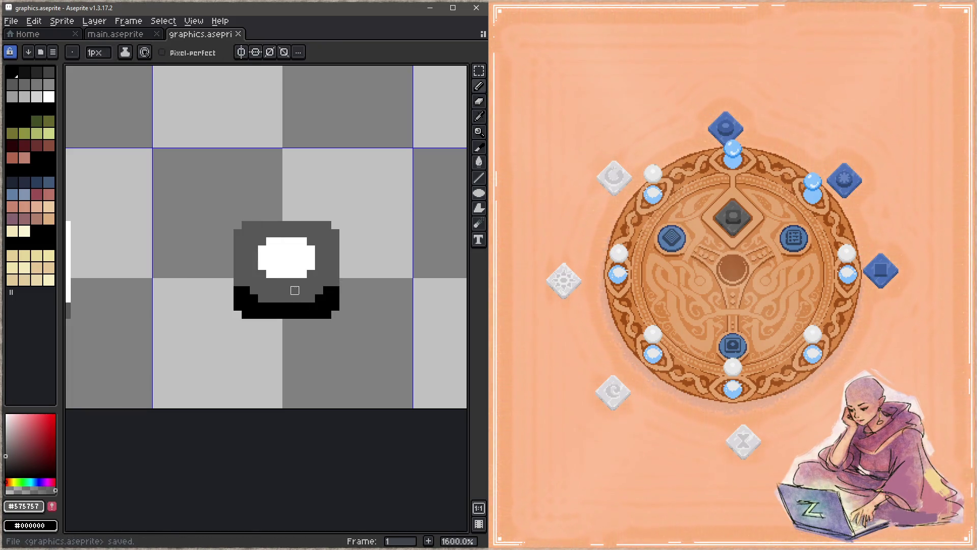
Restore a grey base pixel to black and save.
alt+click(319, 298)
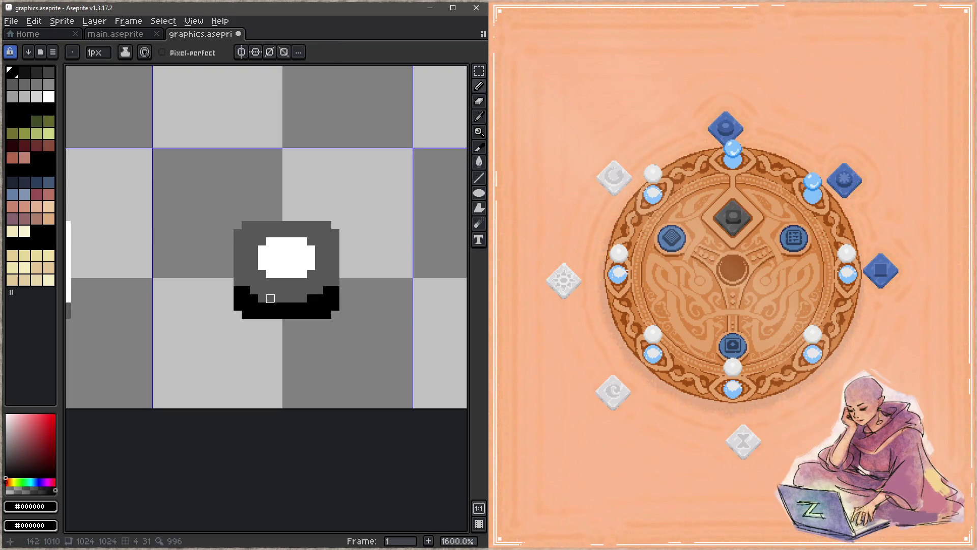
click(262, 298)
key(z)
key(ctrl+s)
key(b)
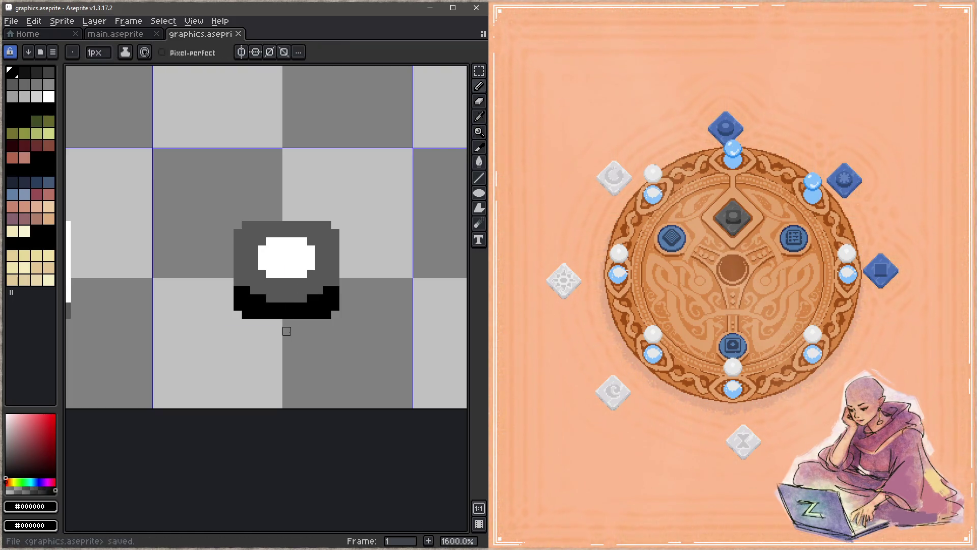
Recolour three black edge pixels near the base dark grey #575757 and save.
key(alt)
alt+click(274, 285)
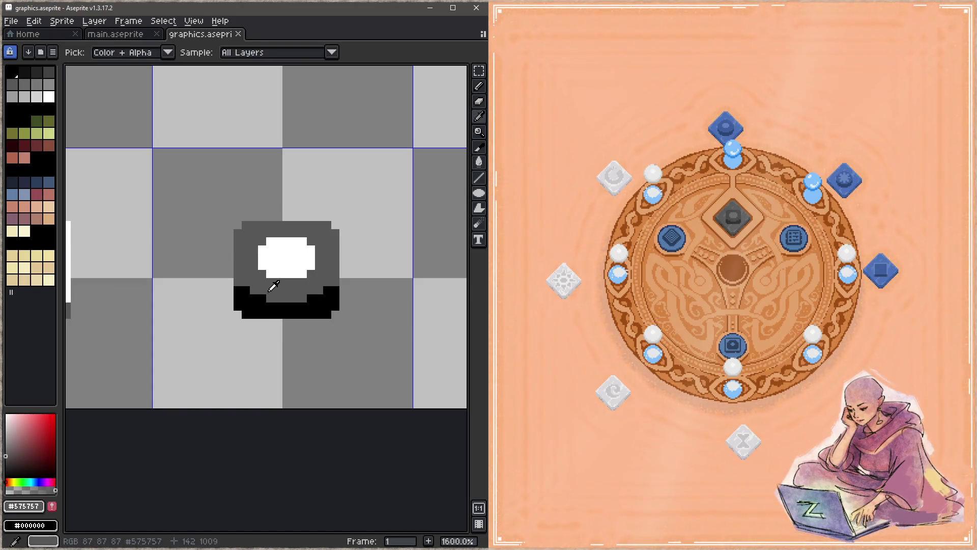
click(246, 290)
click(254, 290)
click(262, 298)
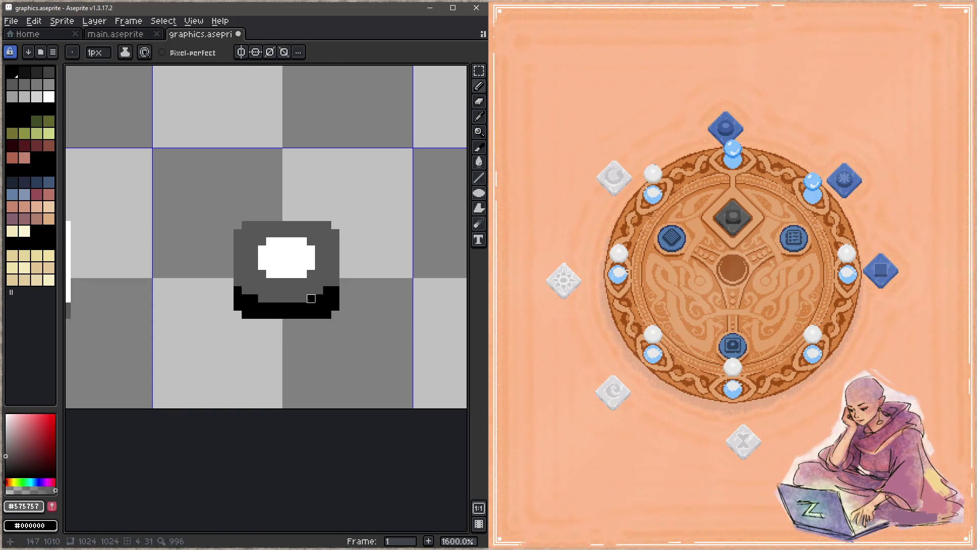
key(z)
key(ctrl+s)
key(b)
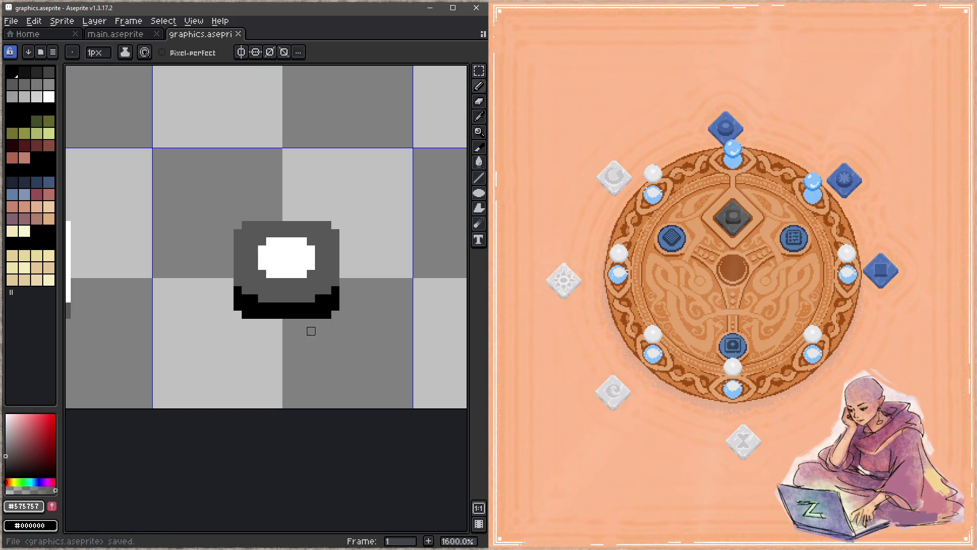
Turn the remaining black edge pixels at both bottom corners grey and save.
click(254, 298)
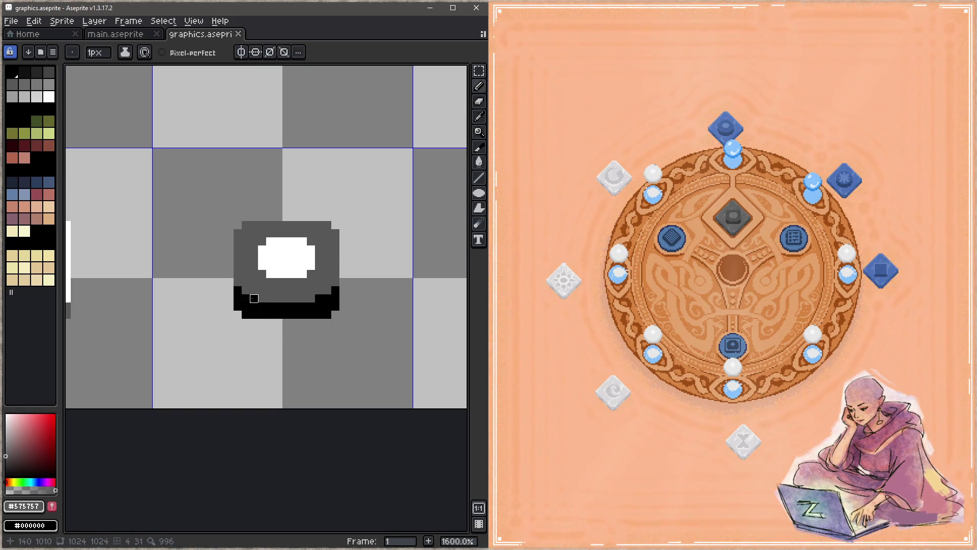
click(319, 298)
click(335, 306)
key(z)
key(ctrl+s)
key(b)
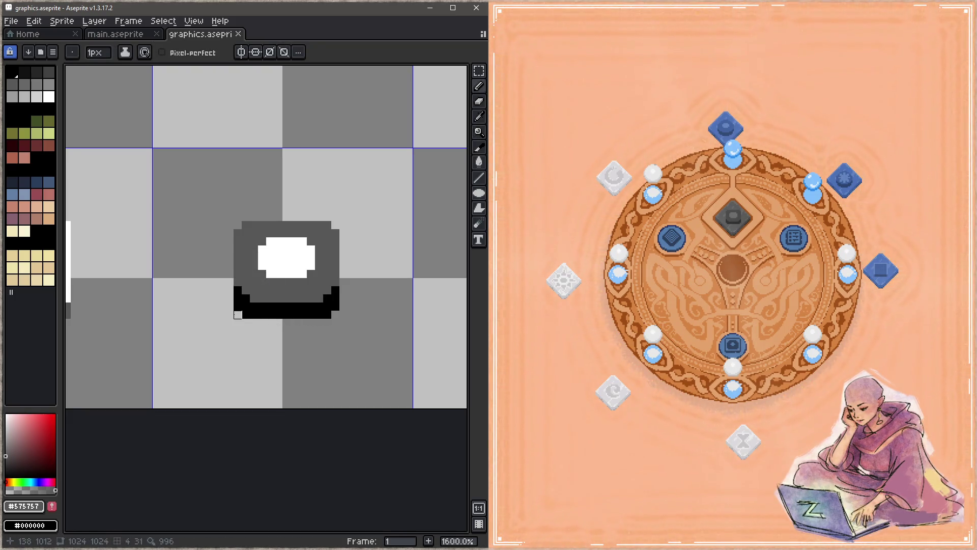
click(238, 307)
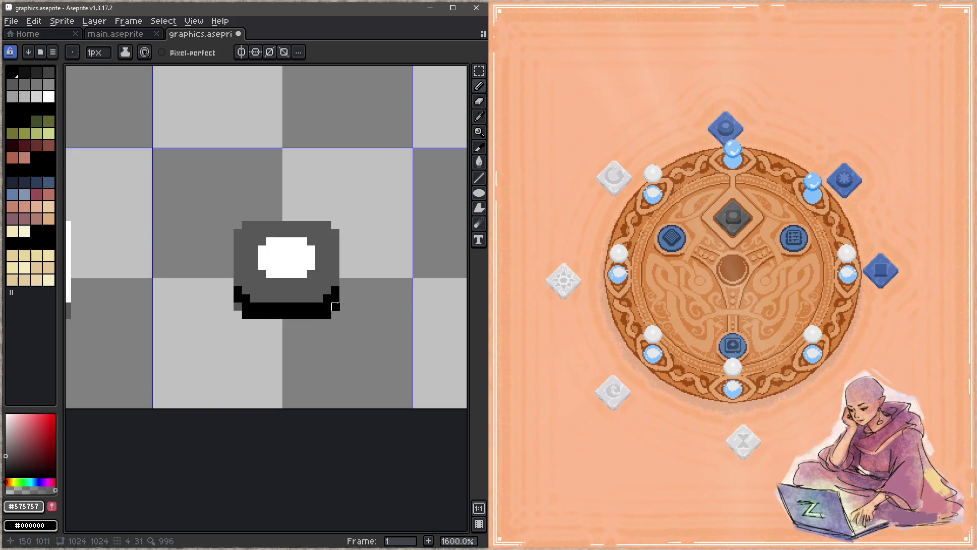
click(336, 306)
key(ctrl+s)
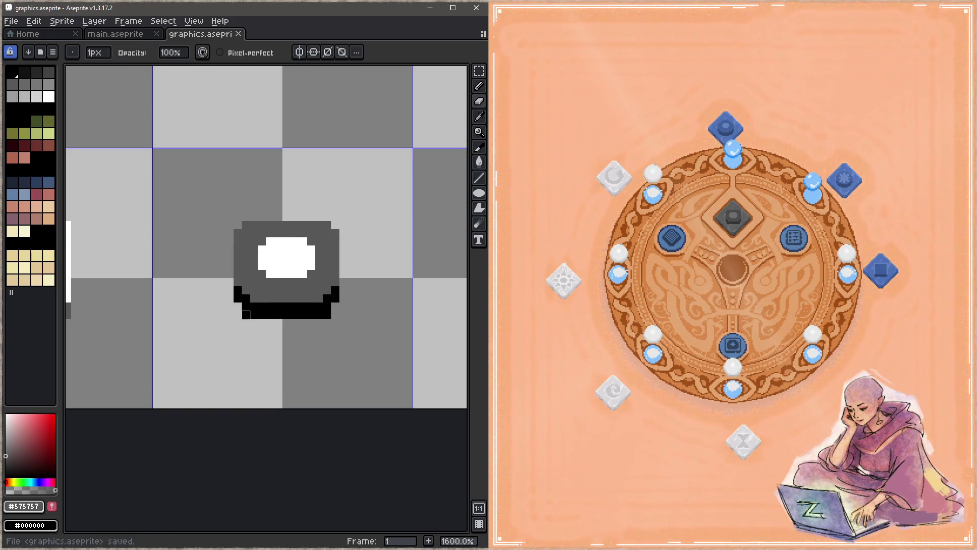
Try grey pixels left of the base, undo the stray one, and save.
click(229, 306)
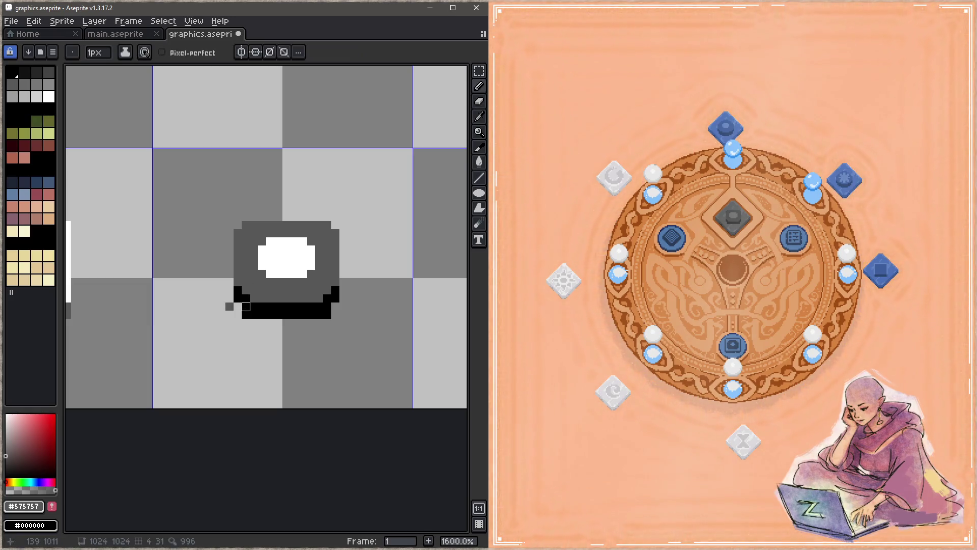
click(237, 306)
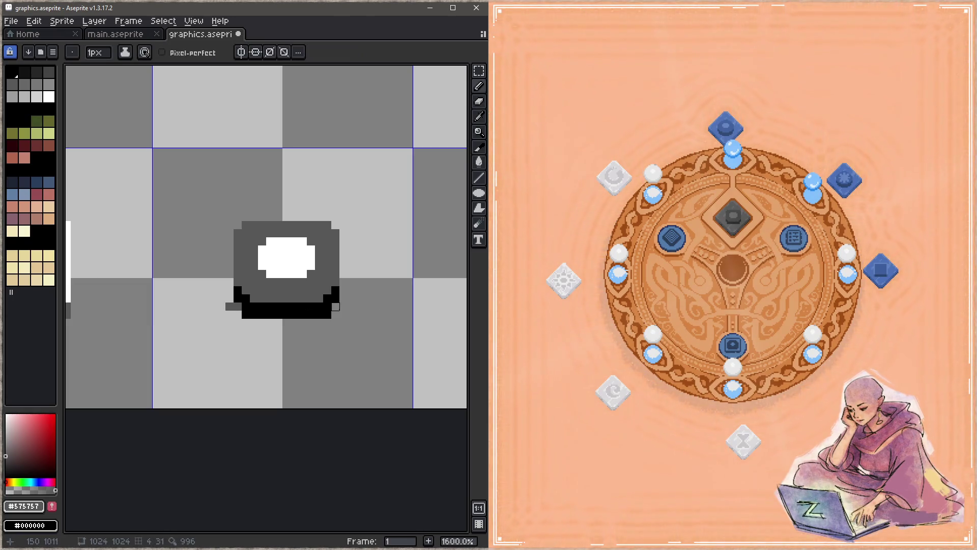
key(ctrl+z)
key(ctrl+s)
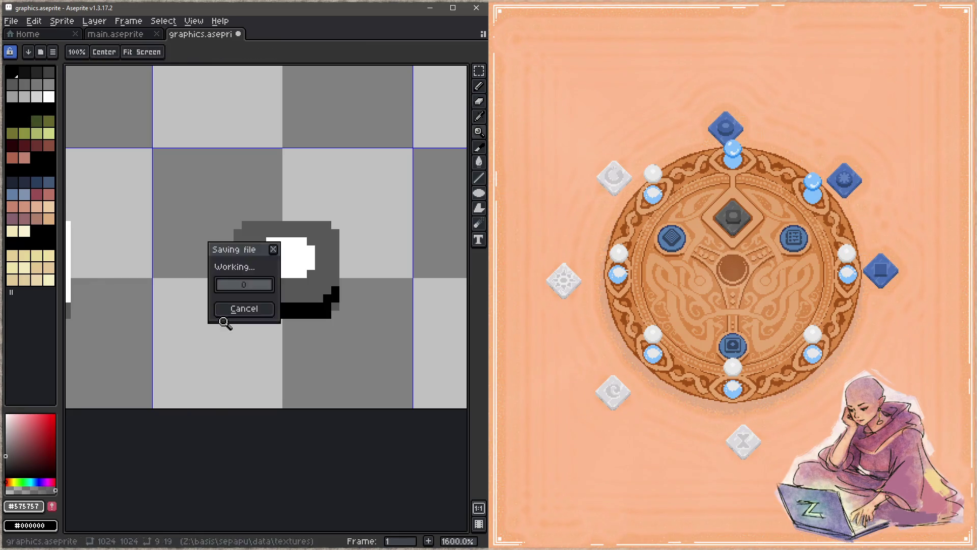
Sample black from the shadow and paint the lower-left grey pixel black.
key(i)
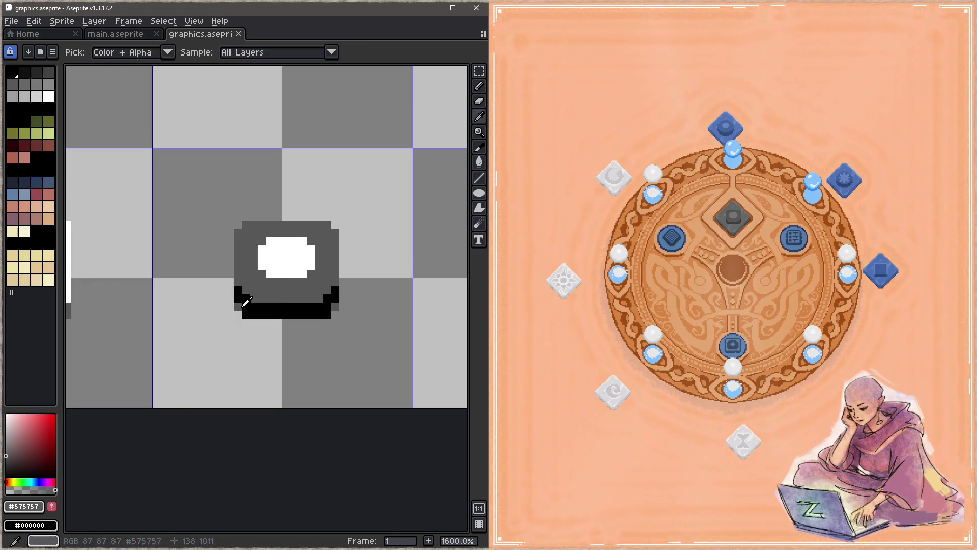
click(239, 297)
key(b)
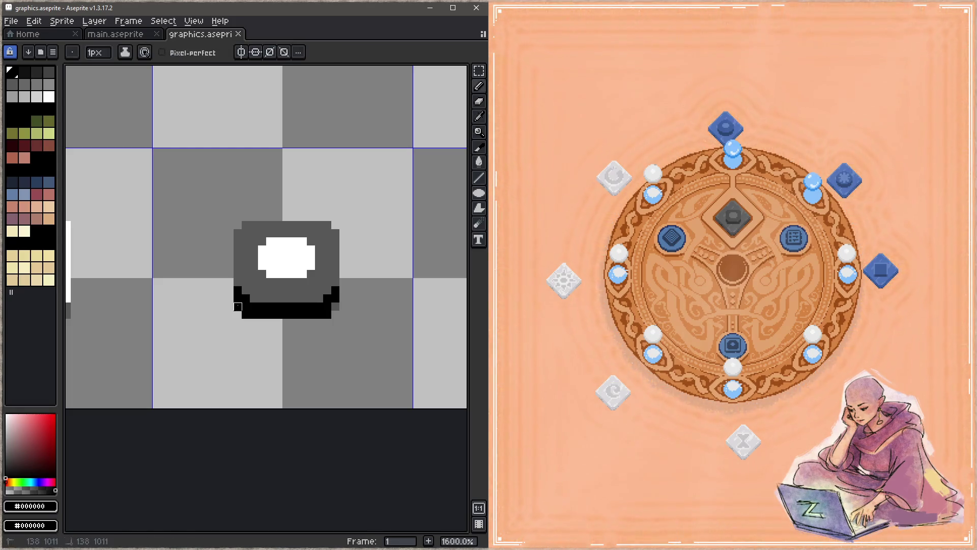
click(237, 306)
Save graphics.aseprite and move the white diamond piece into the game's centre slot.
key(ctrl+s)
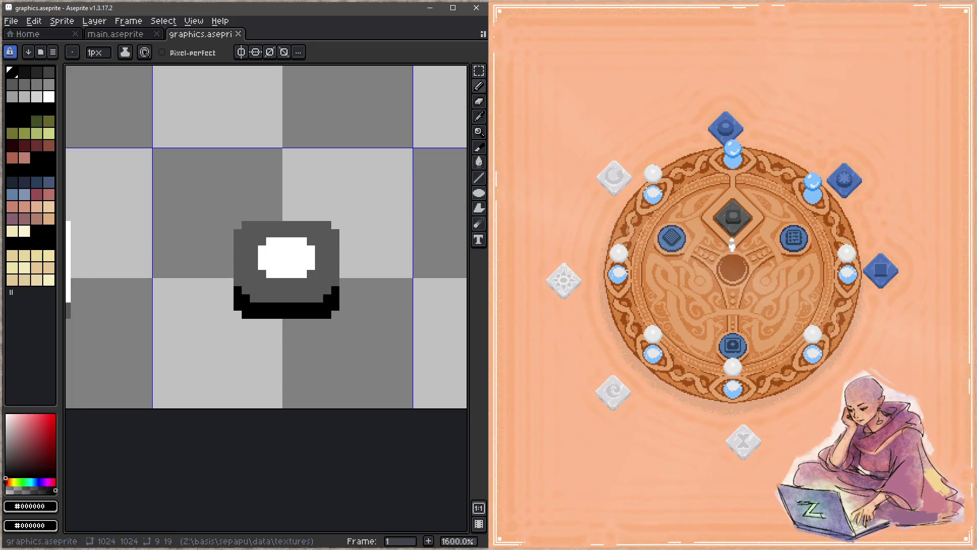
click(734, 220)
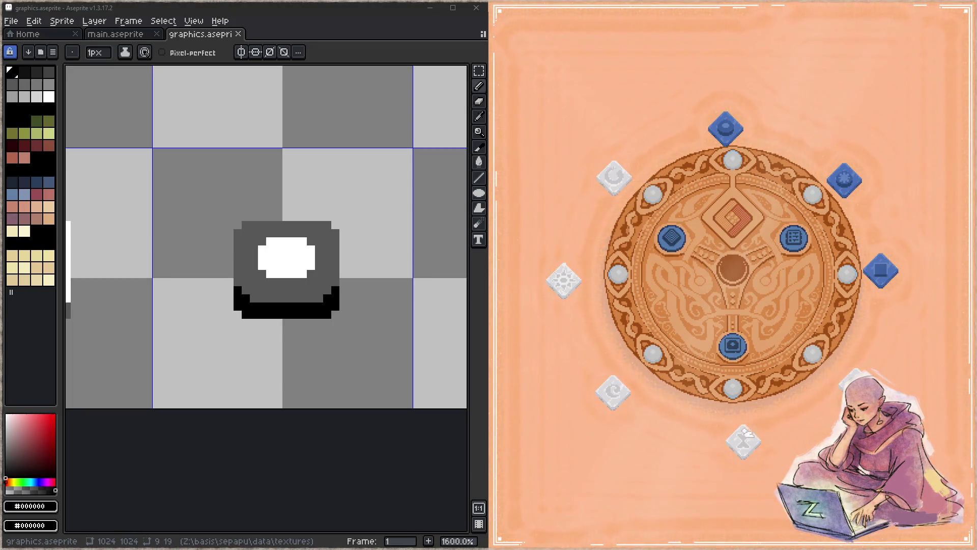
drag(746, 433, 736, 232)
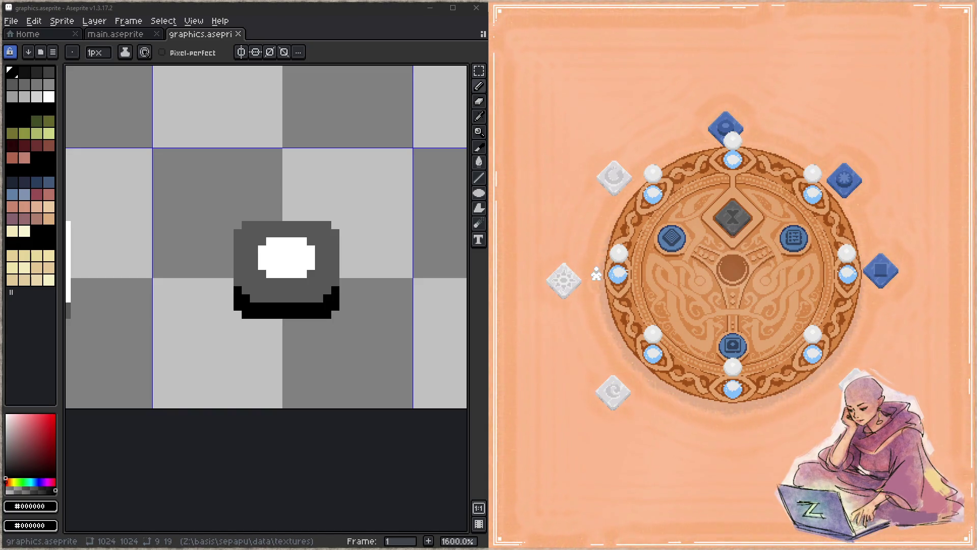
Swap the X relic out for the crescent relic, then move the crescent to the bottom slot.
scroll(332, 349, down, 2)
mouse_move(398, 343)
mouse_down()
mouse_move(211, 331)
mouse_move(126, 314)
mouse_move(145, 305)
mouse_up()
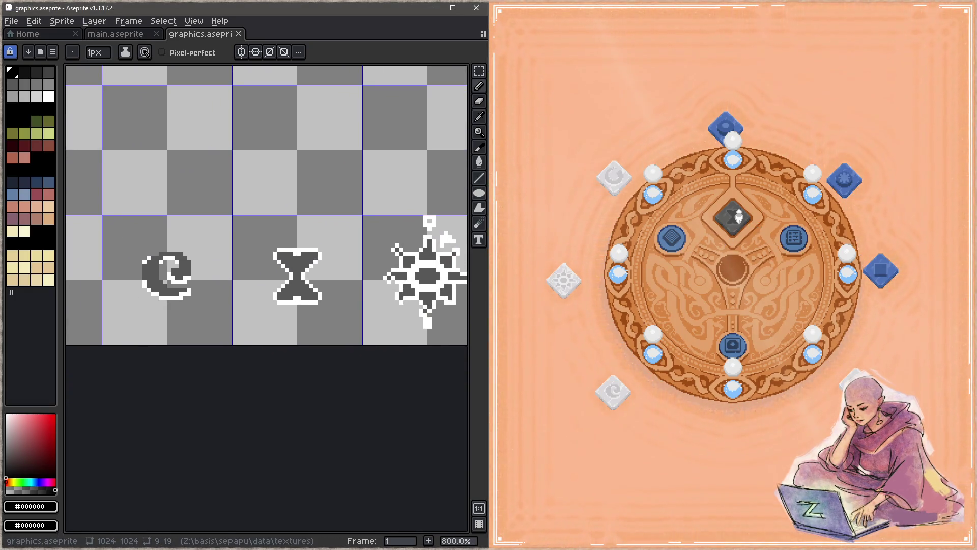
click(738, 216)
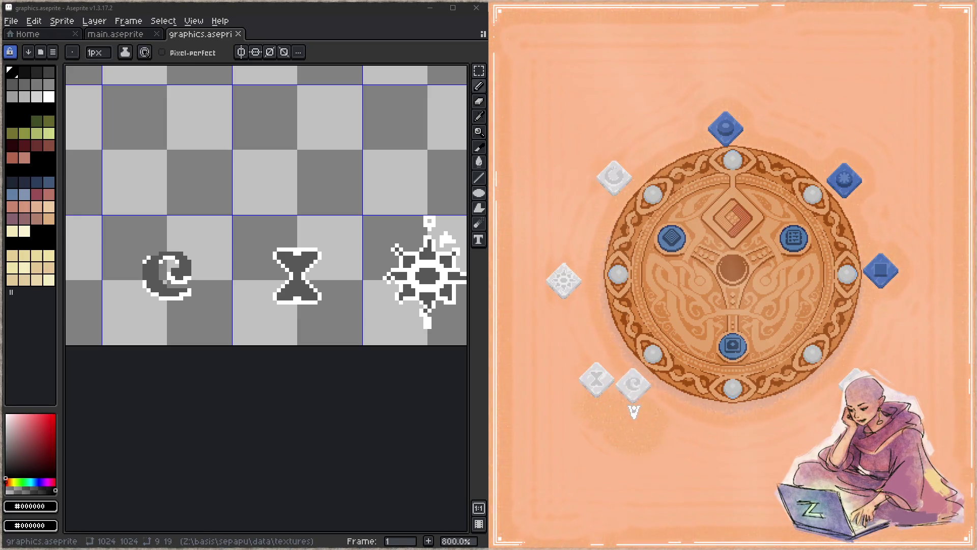
click(633, 390)
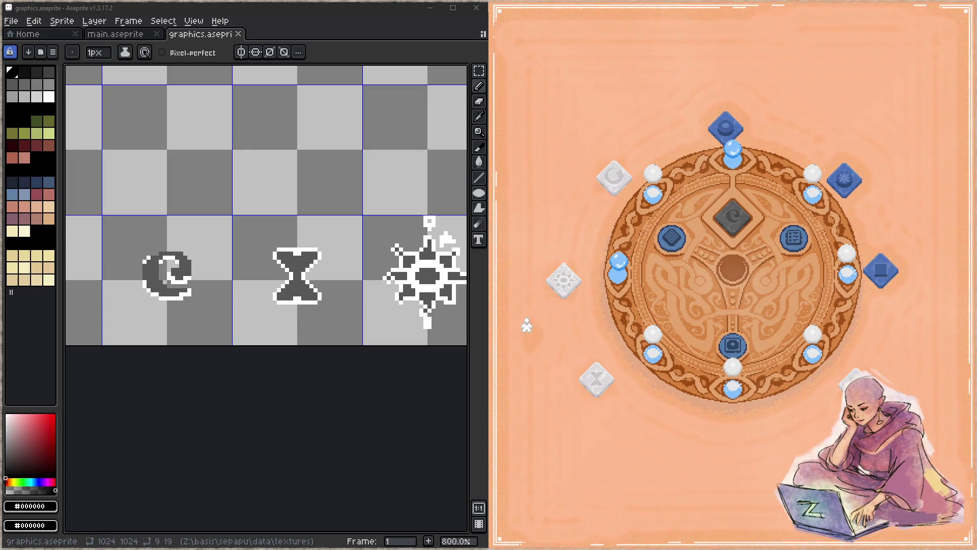
click(742, 219)
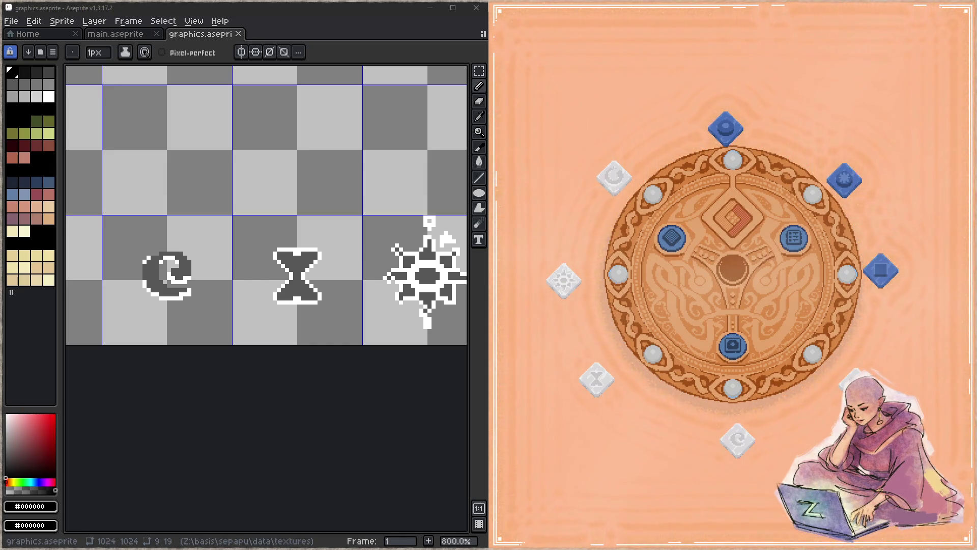
Open sepapu.c in Focus through the file-name search.
key(alt+Tab)
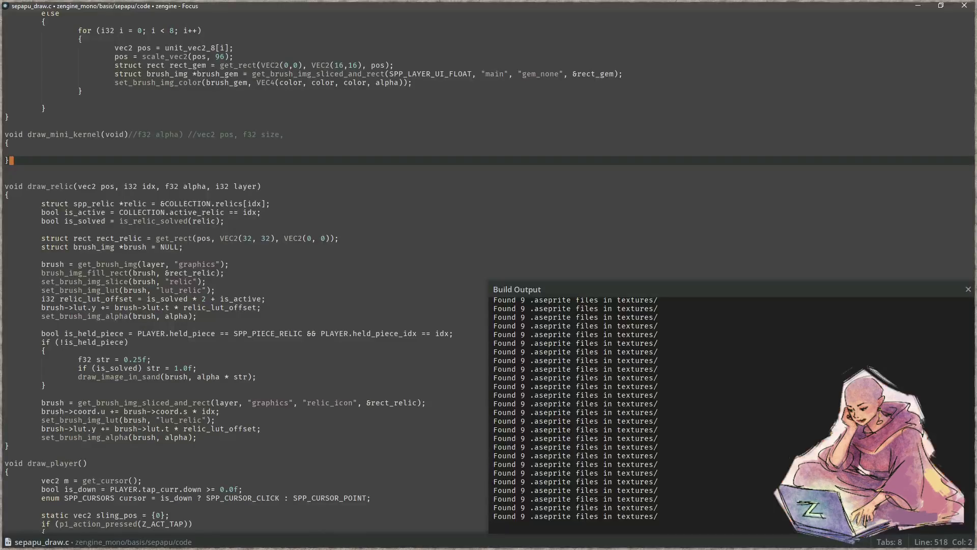
click(370, 306)
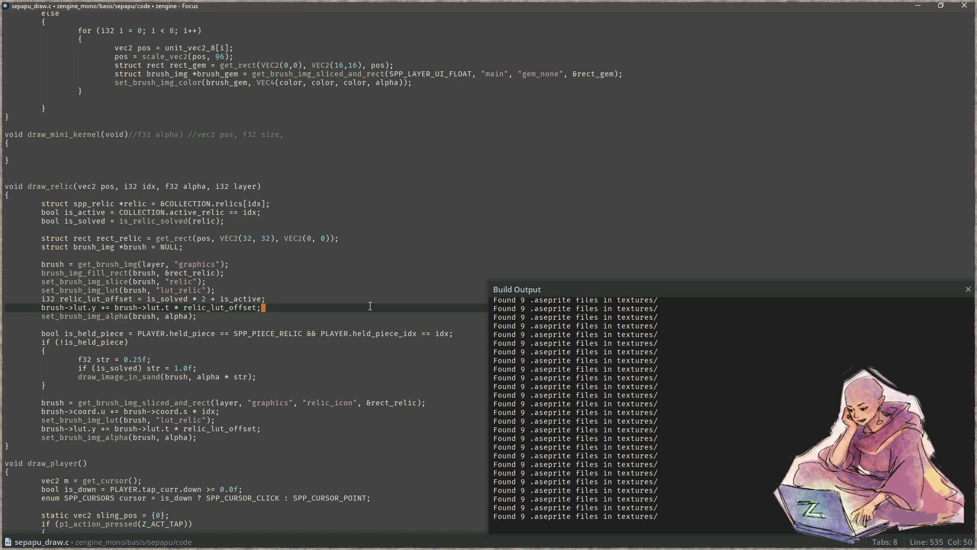
key(ctrl+p)
text(sdep)
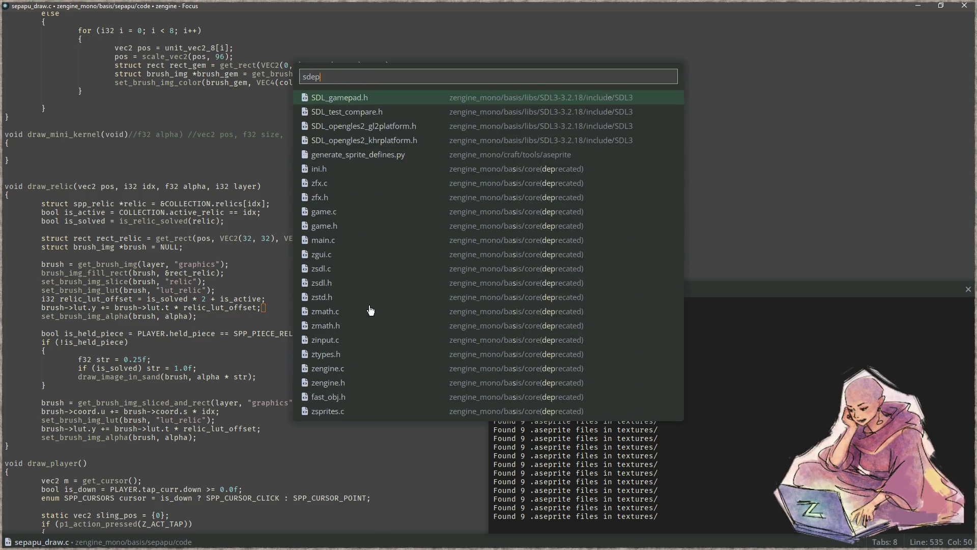
key(BackSpace)
key(BackSpace)
key(BackSpace)
text(epa)
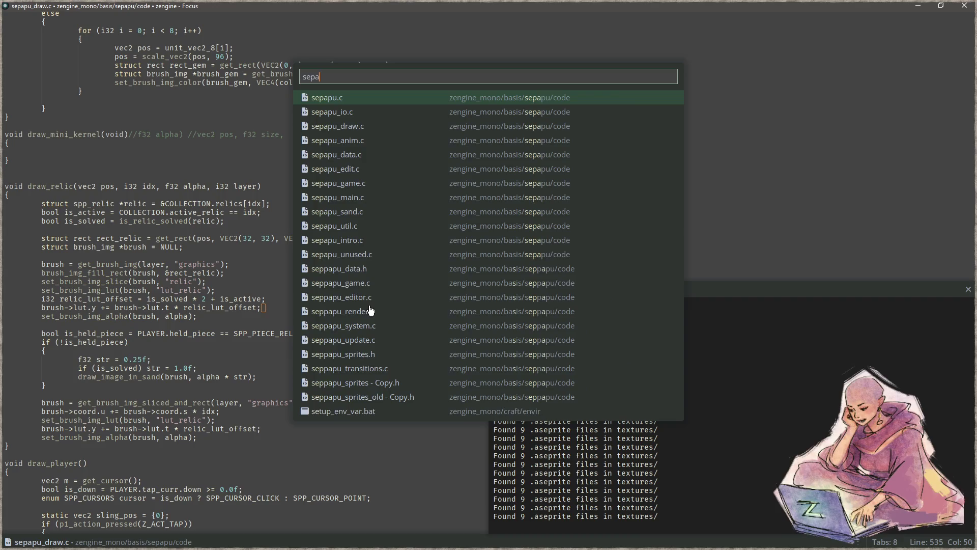
key(Return)
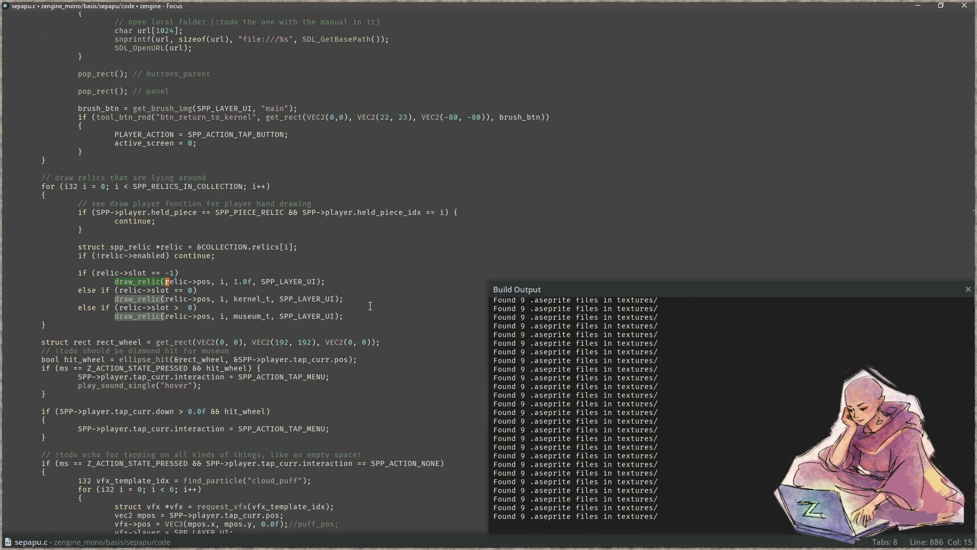
Delete the 'palletize and finalize the relics and icons' todo line near the top.
key(ctrl+Home)
scroll(174, 279, down, 5)
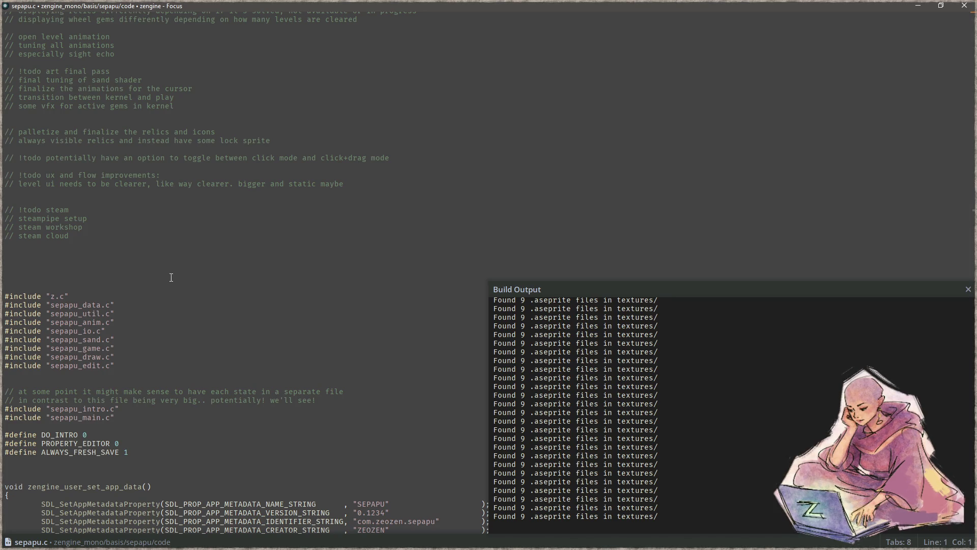
click(298, 127)
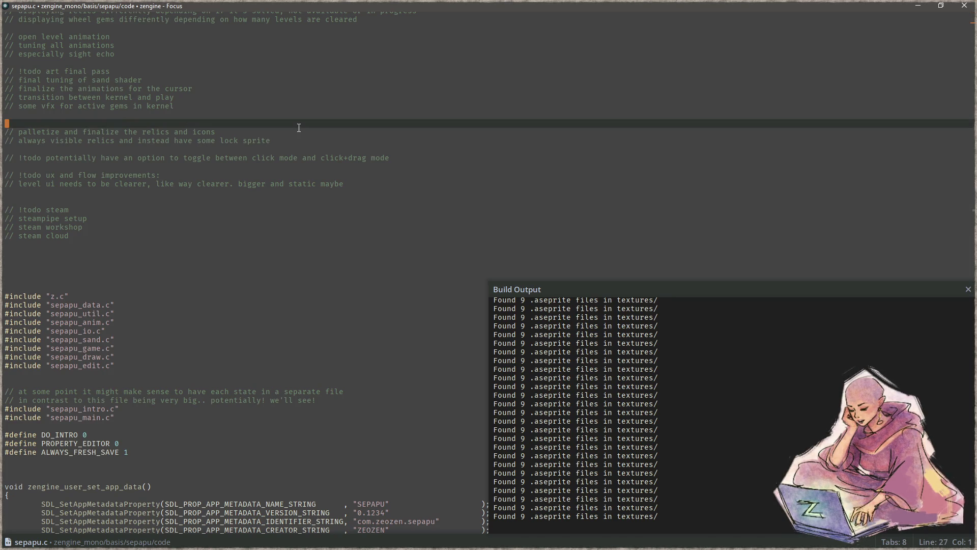
key(Down)
key(End)
key(shift+Home)
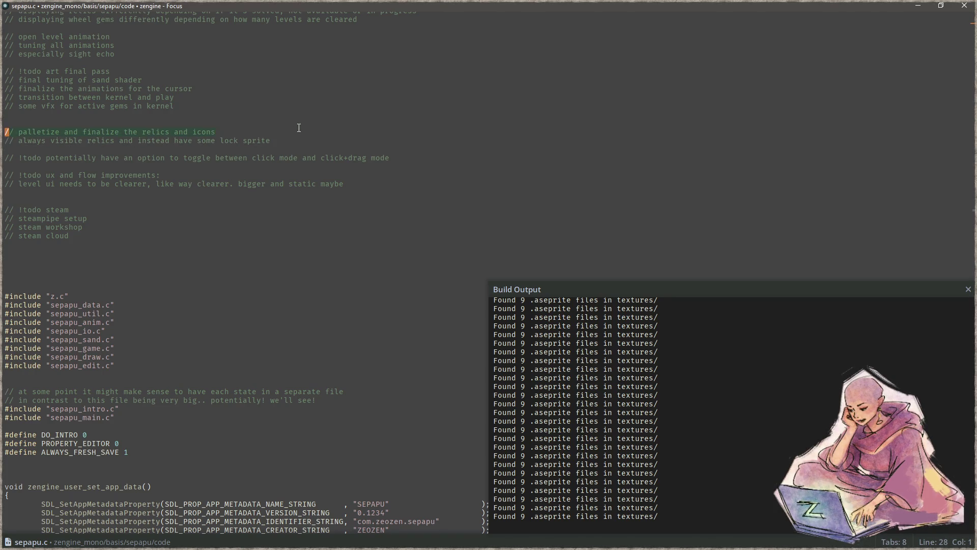
key(BackSpace)
key(BackSpace)
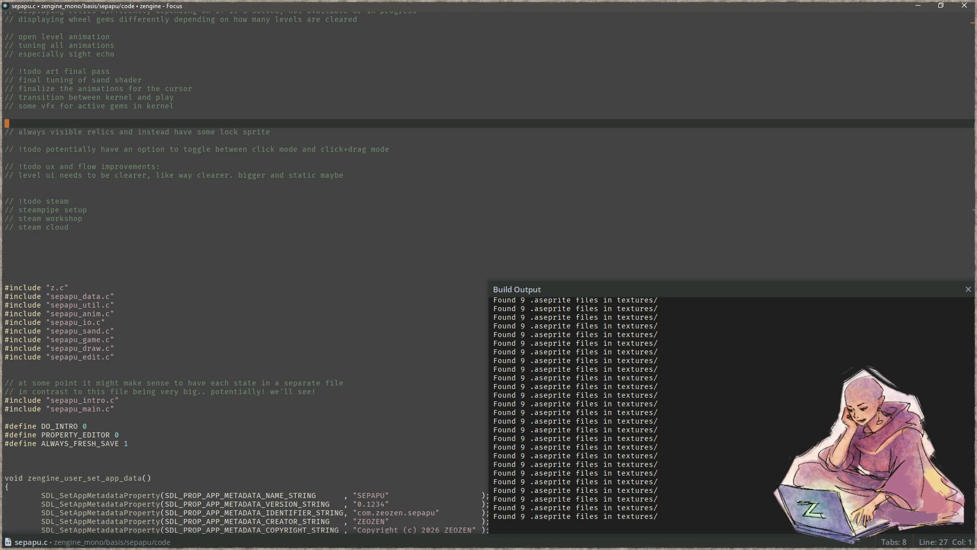
Marquee the grey diamond relic and drop a copy into the empty cell beside it.
key(alt+Tab)
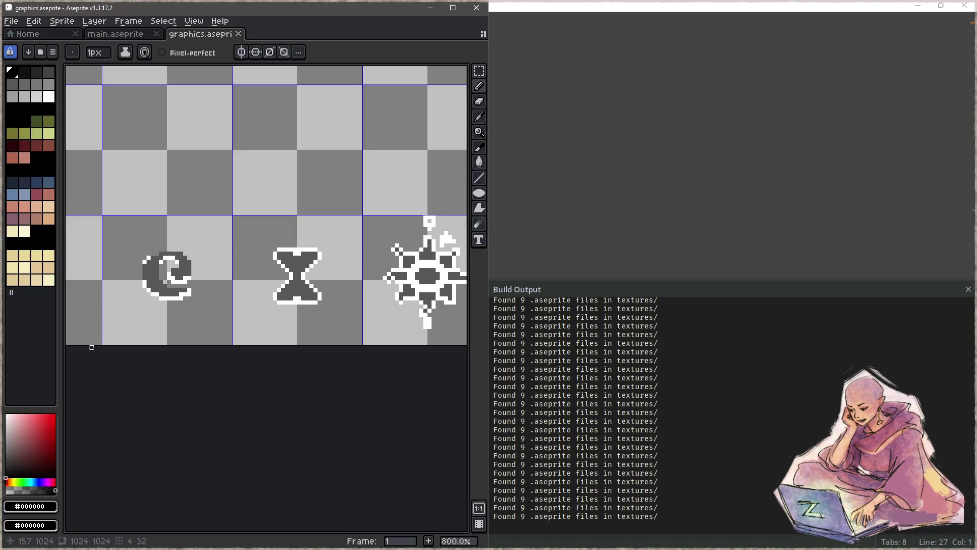
scroll(328, 271, down, 2)
scroll(328, 271, left, 3)
scroll(328, 272, up, 2)
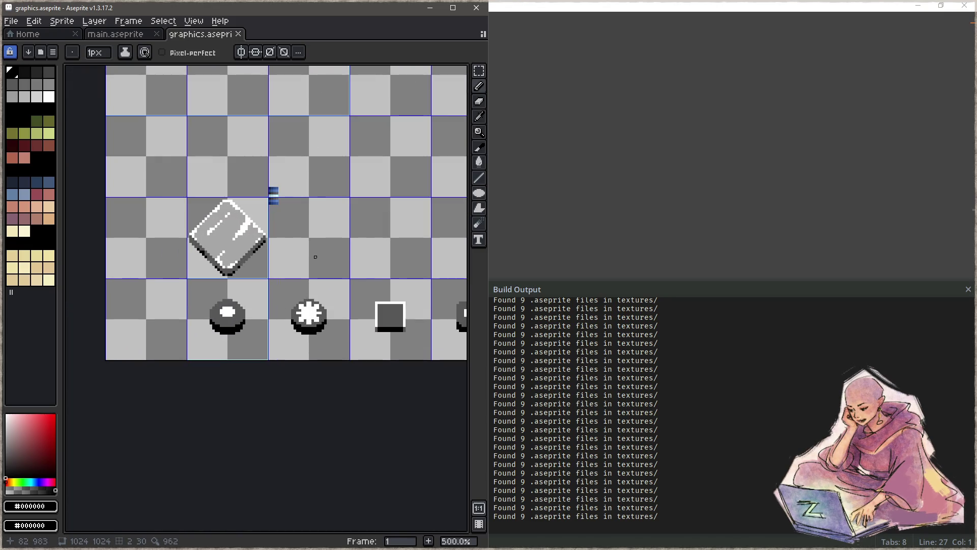
key(m)
mouse_move(187, 198)
mouse_down()
mouse_move(268, 279)
mouse_move(252, 270)
mouse_move(446, 272)
mouse_up()
scroll(249, 228, up, 1)
drag(346, 272, 265, 272)
scroll(346, 258, up, 1)
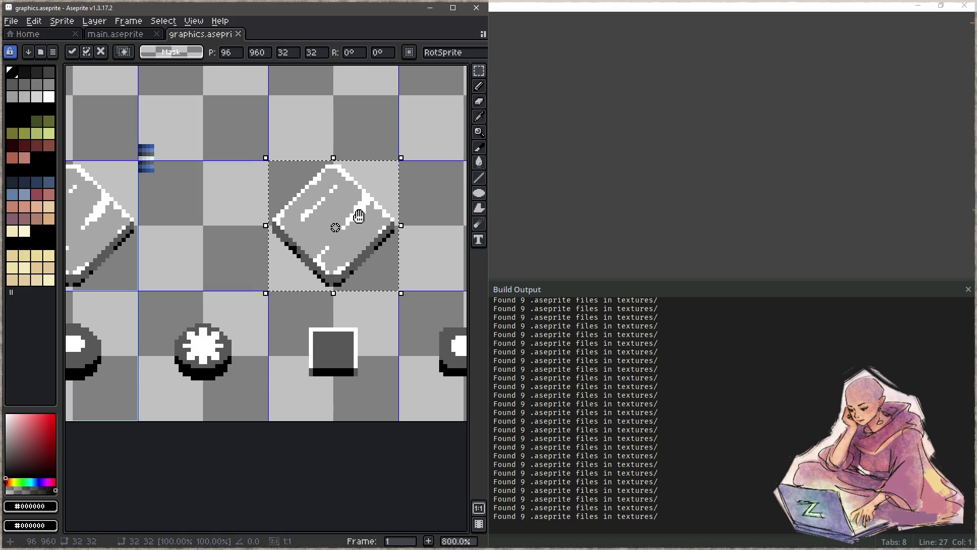
key(ctrl+d)
Draw four black curls on the copied diamond and repaint part of the upper-right loop #a6a6a6.
key(i)
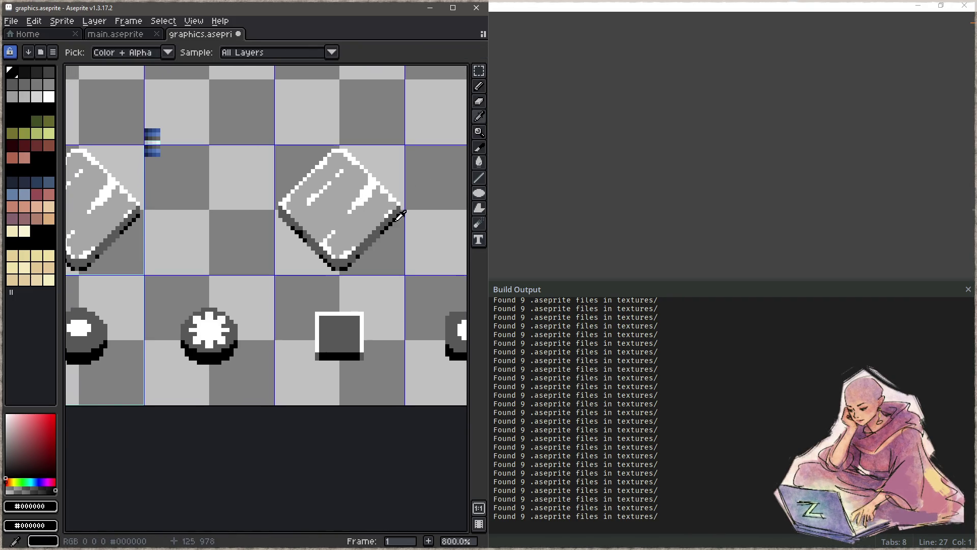
key(b)
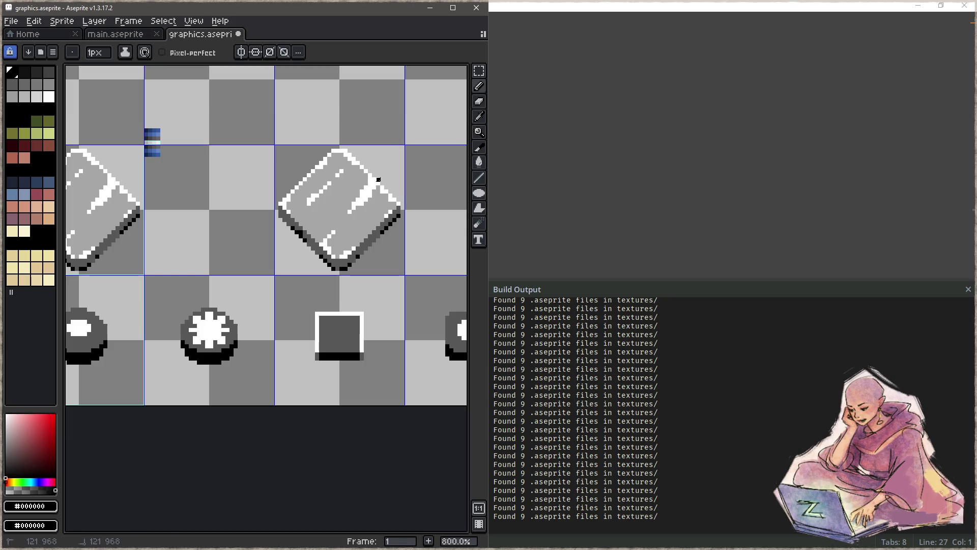
mouse_move(378, 179)
mouse_down()
mouse_move(359, 198)
mouse_move(342, 198)
mouse_move(357, 176)
mouse_up()
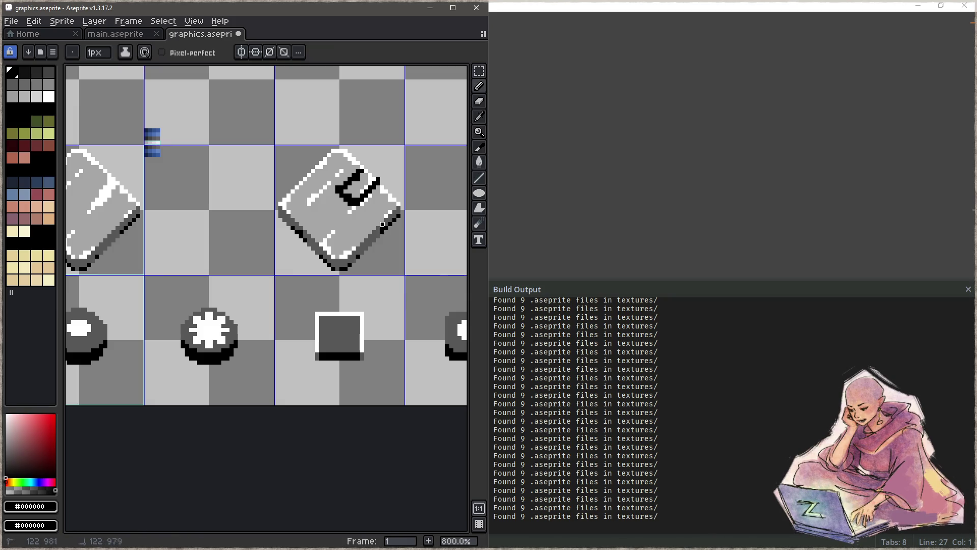
mouse_move(354, 223)
mouse_down()
mouse_move(358, 236)
mouse_move(383, 233)
mouse_move(372, 246)
mouse_up()
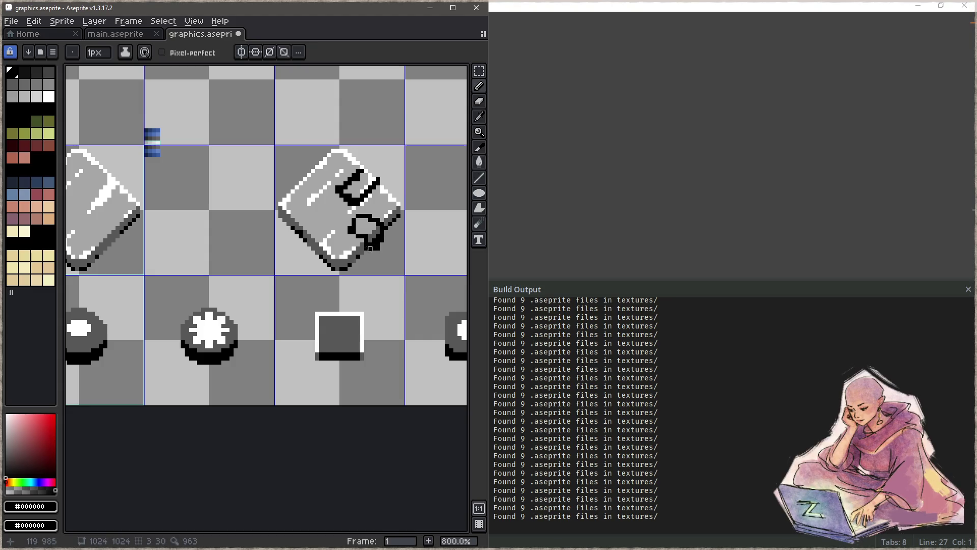
mouse_move(301, 237)
mouse_down()
mouse_move(318, 211)
mouse_move(313, 252)
mouse_move(301, 240)
mouse_up()
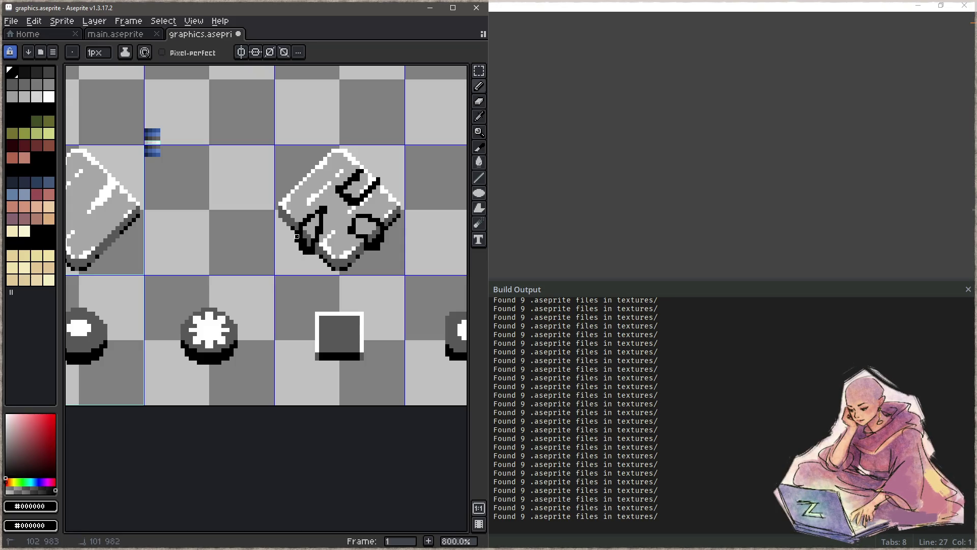
mouse_move(301, 190)
mouse_down()
mouse_move(300, 181)
mouse_move(324, 192)
mouse_move(317, 175)
mouse_move(298, 183)
mouse_move(313, 166)
mouse_up()
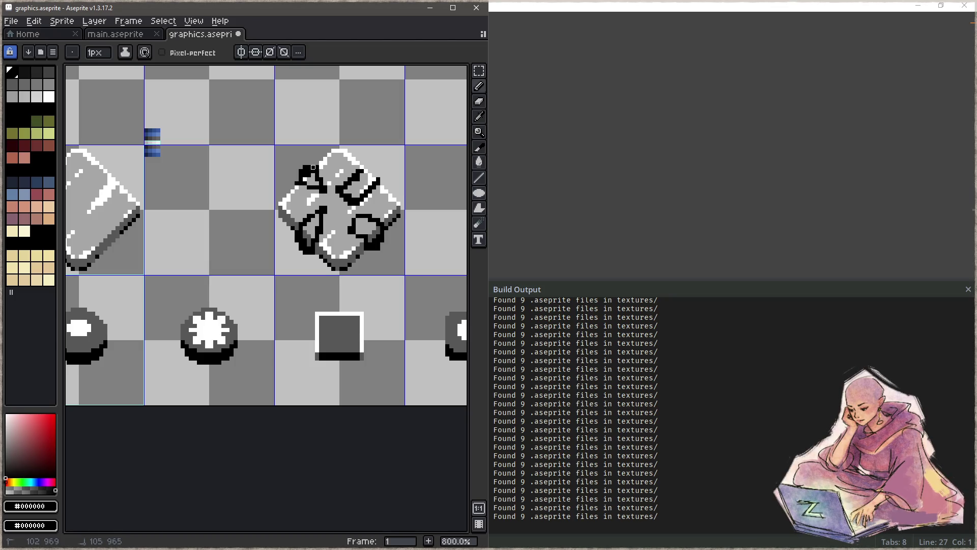
mouse_move(383, 177)
mouse_down()
mouse_move(364, 173)
mouse_move(353, 190)
mouse_move(378, 180)
mouse_move(341, 191)
mouse_move(374, 190)
mouse_up()
alt+click(349, 189)
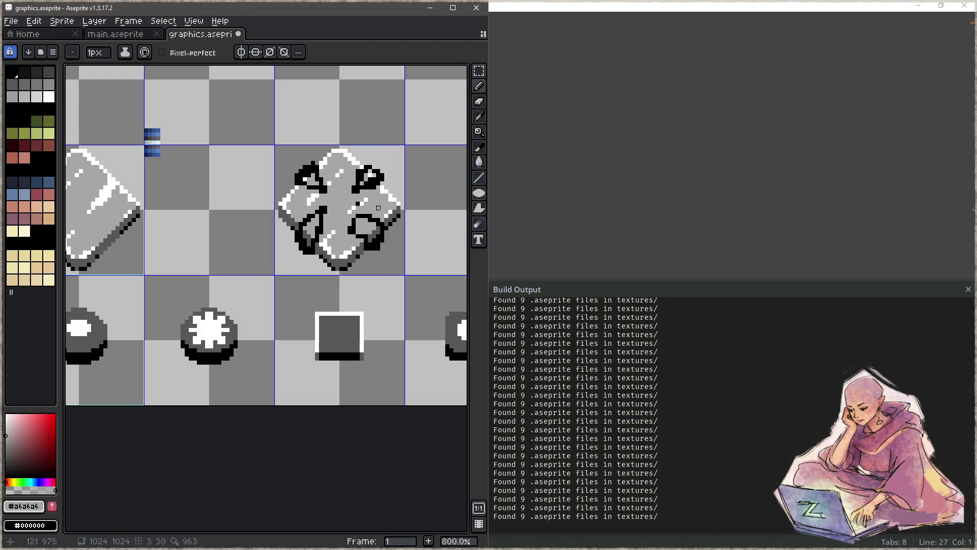
key(alt)
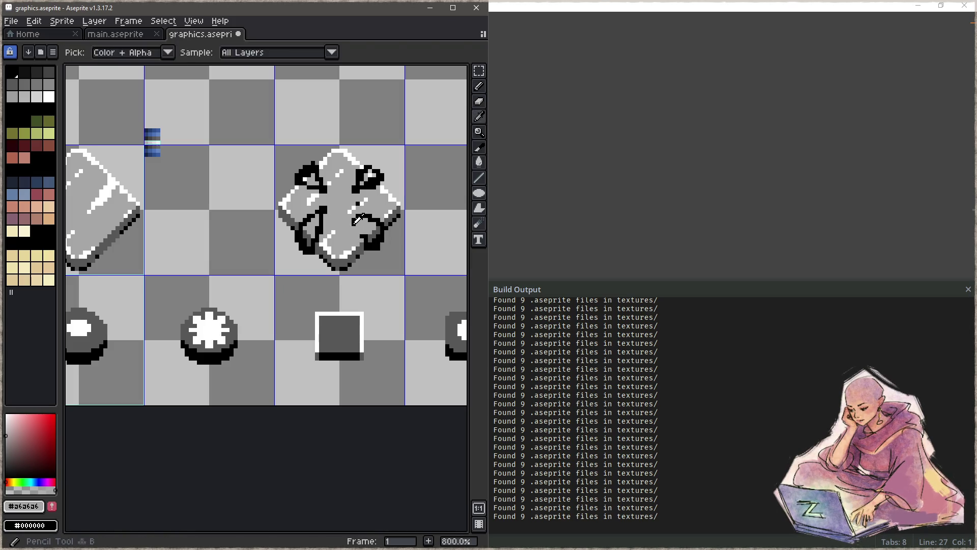
Repaint the upper-right outline light grey and fill that curl with dark grey #575757.
alt+click(360, 231)
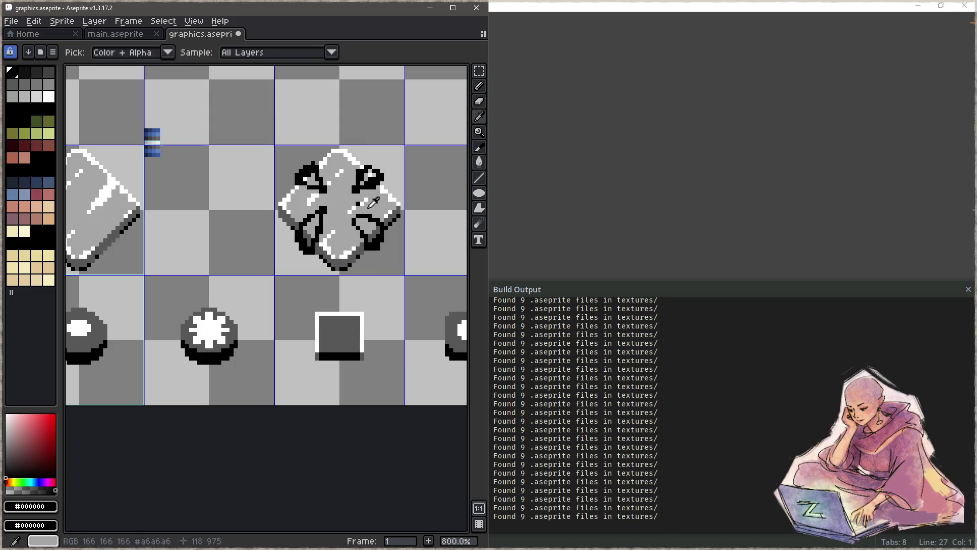
alt+click(366, 212)
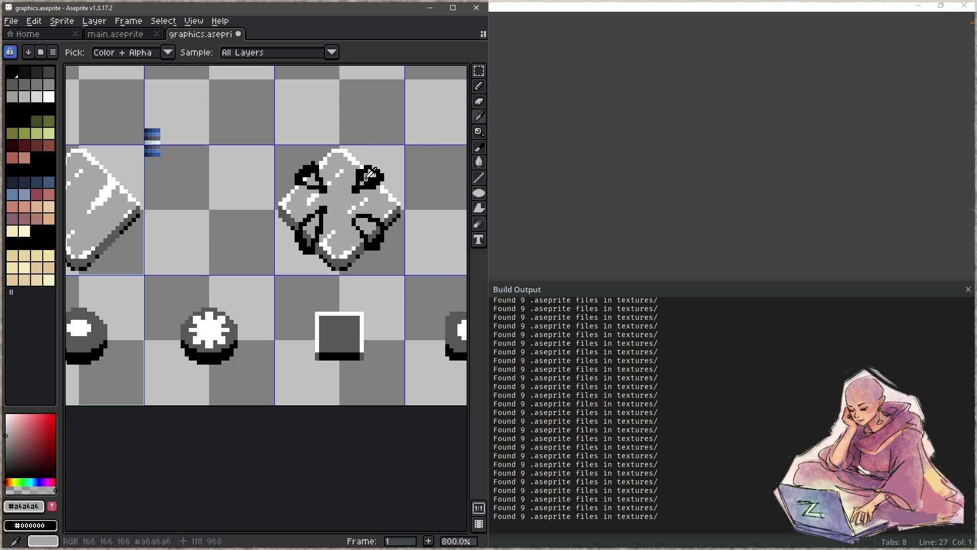
drag(361, 183, 373, 177)
click(368, 177)
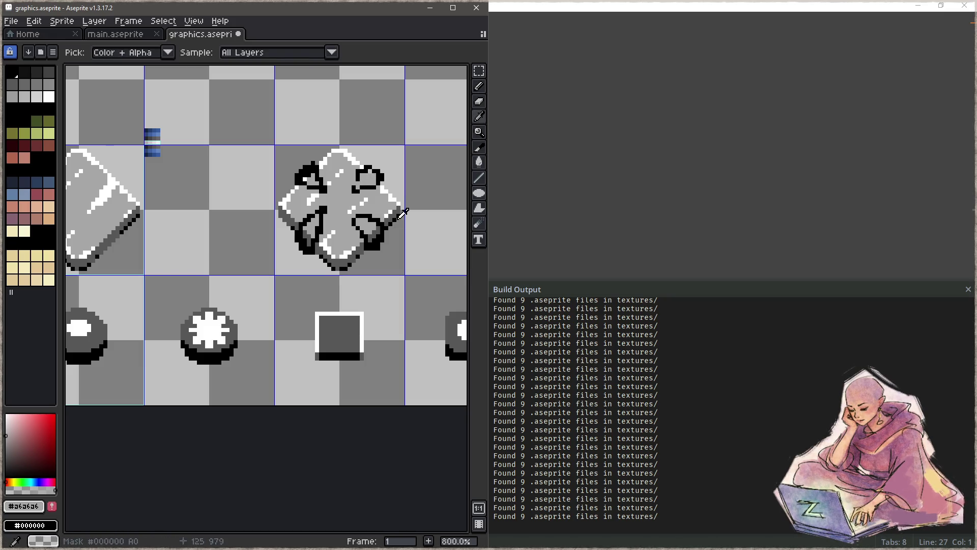
alt+click(400, 217)
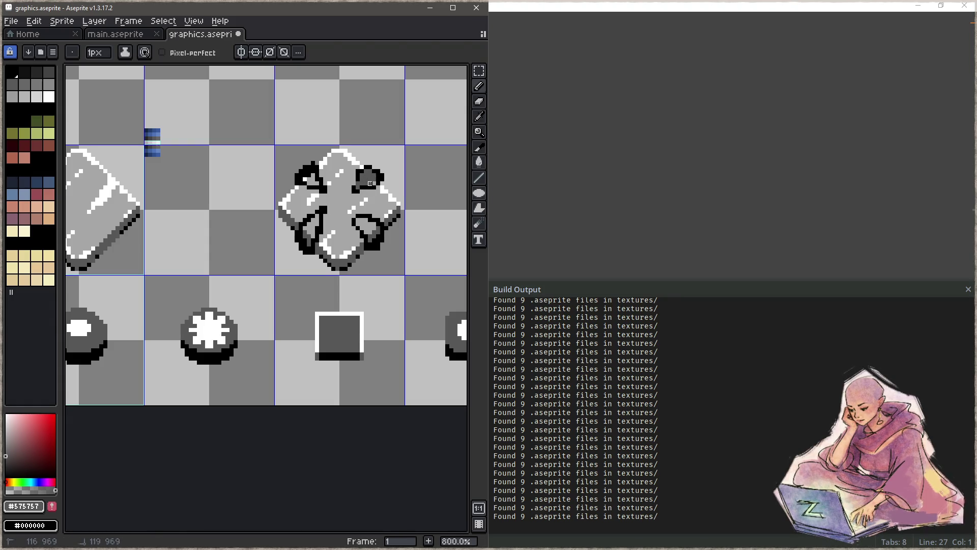
drag(370, 184, 374, 183)
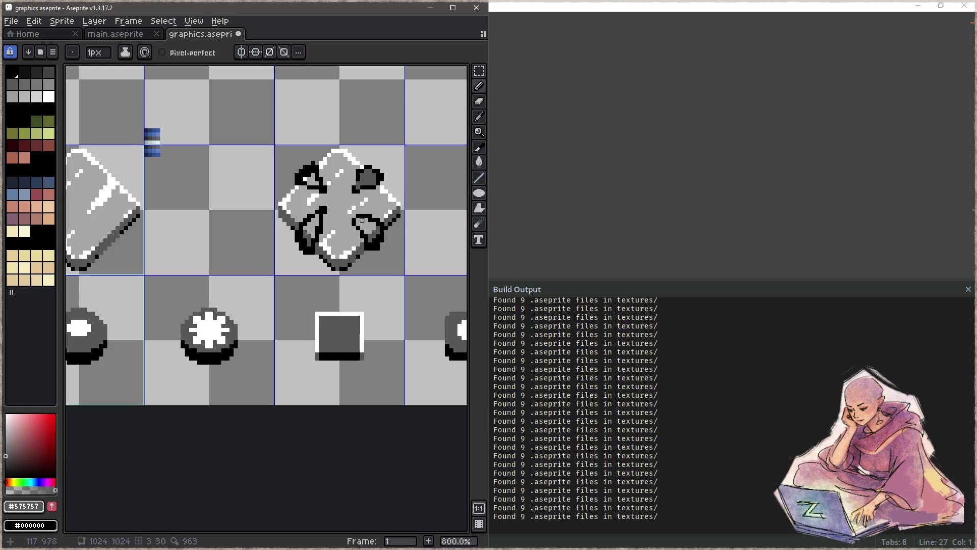
Flood-fill the lower-left curl with dark grey using a Contiguous Paint Bucket.
key(g)
click(172, 53)
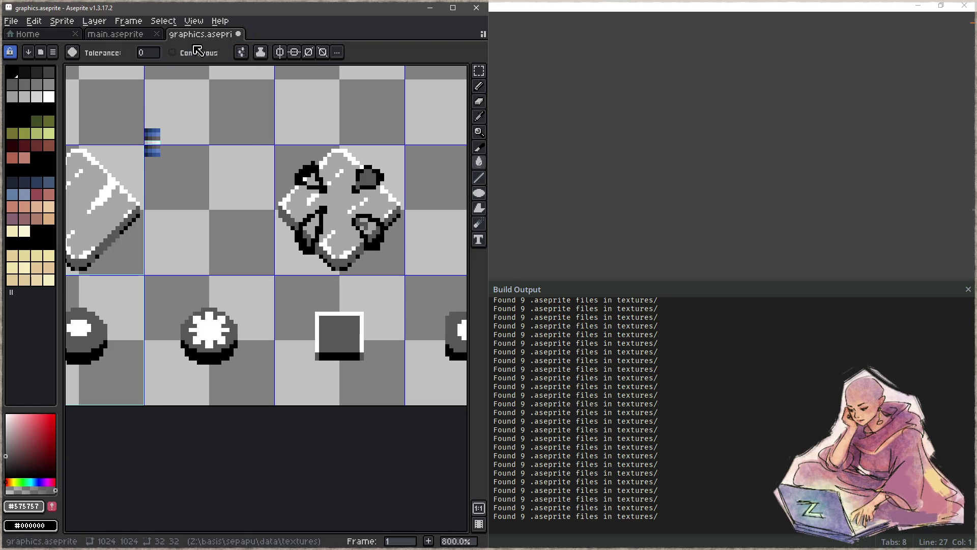
click(366, 224)
key(ctrl+z)
key(b)
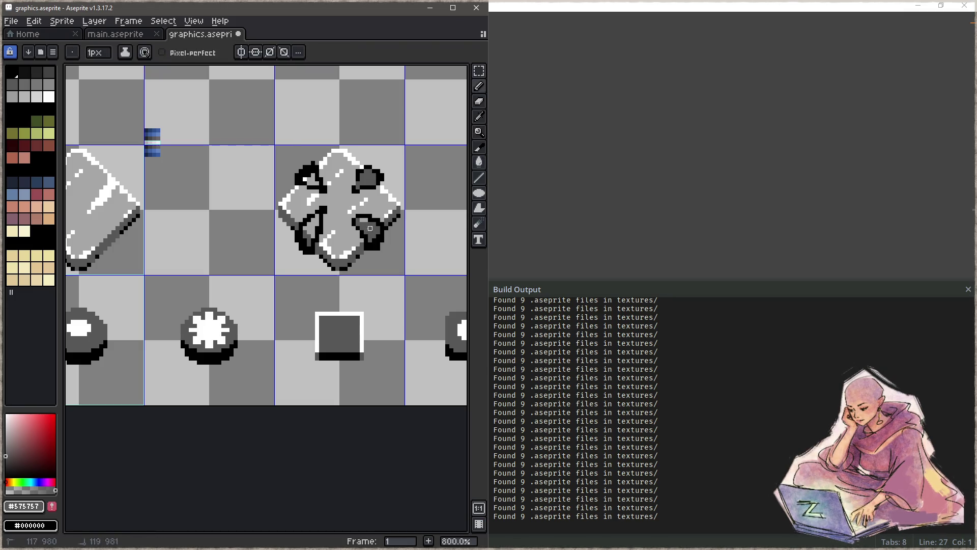
key(g)
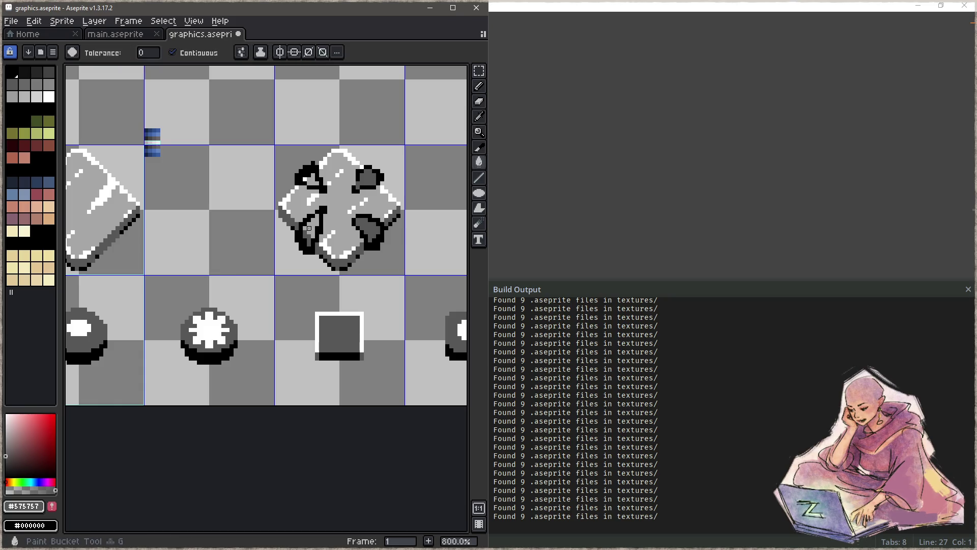
click(312, 226)
key(b)
Sample the black outline and dark grey fill colours from the upper-left curl.
key(ctrl)
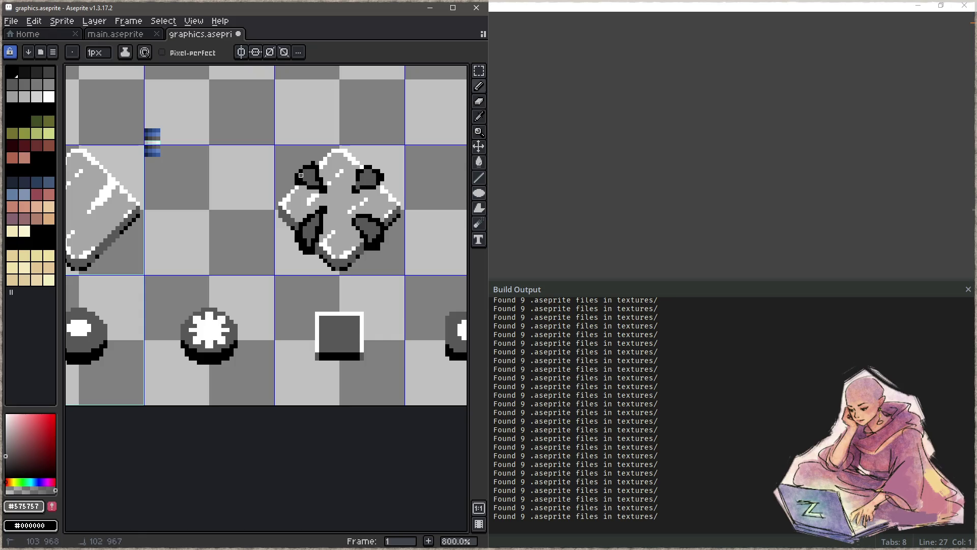
alt+click(309, 164)
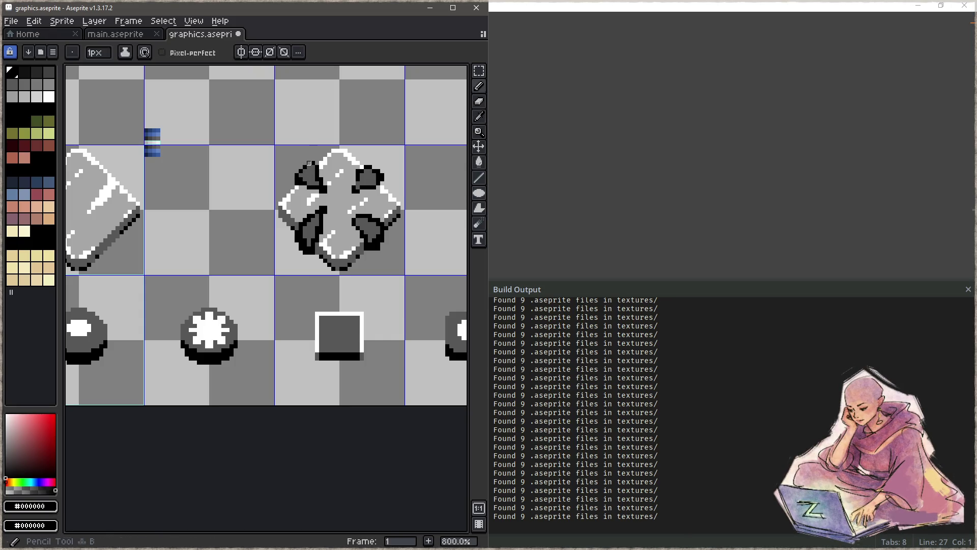
alt+click(313, 175)
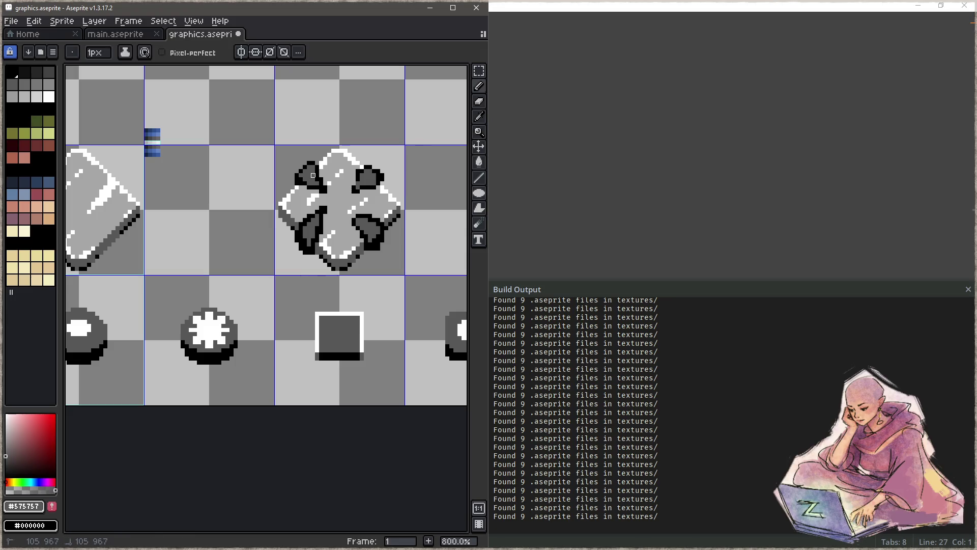
alt+click(323, 173)
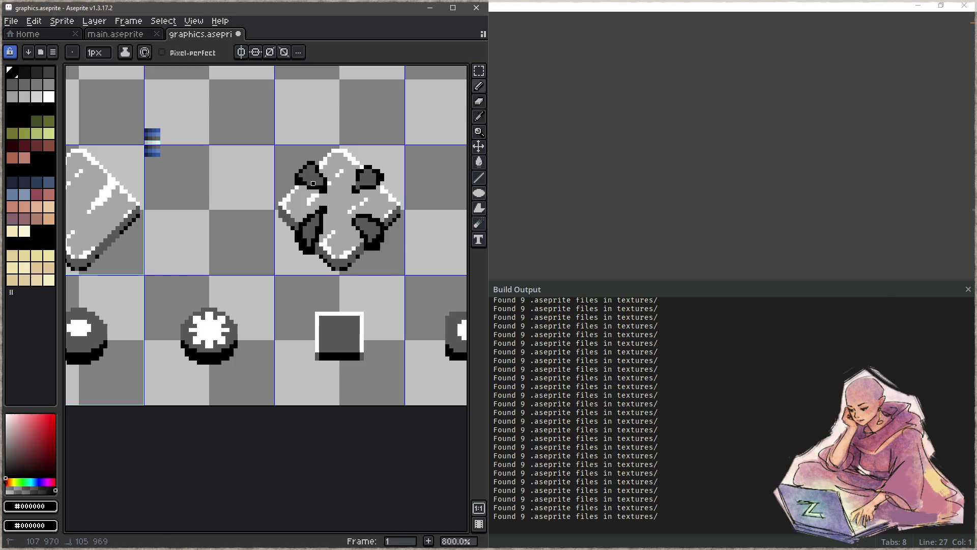
alt+click(319, 182)
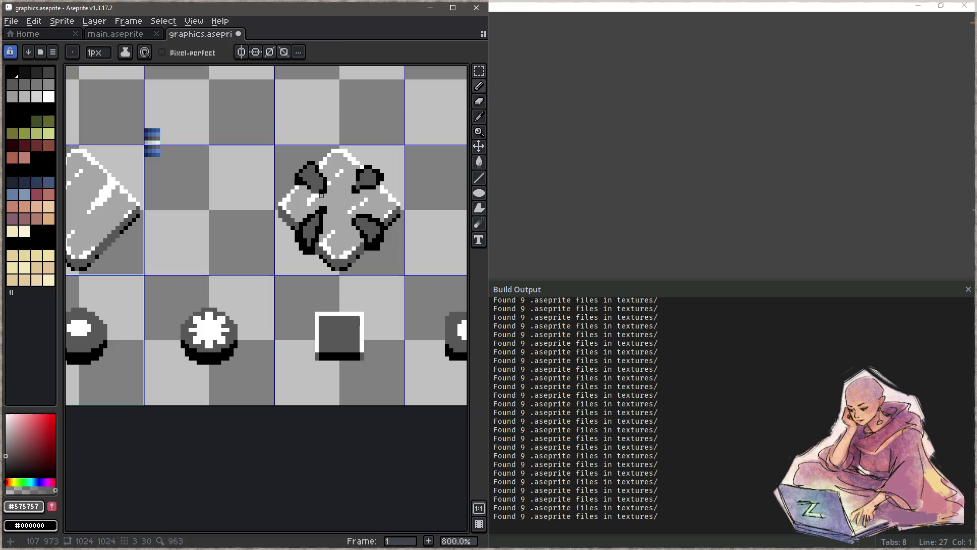
key(alt)
alt+click(325, 210)
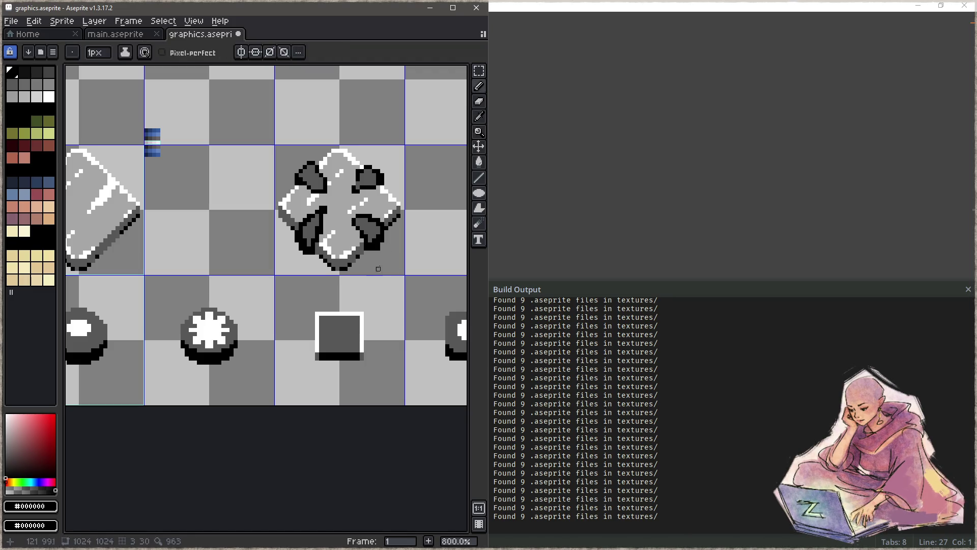
Deselect the 'relic' slice and drag a new slice around the curled diamond sprite.
key(z)
scroll(379, 240, down, 2)
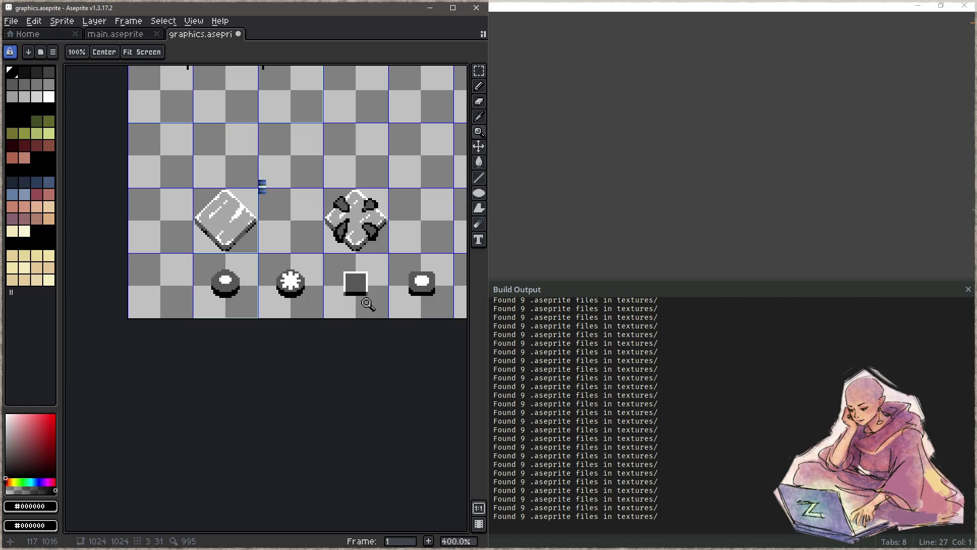
scroll(362, 254, up, 1)
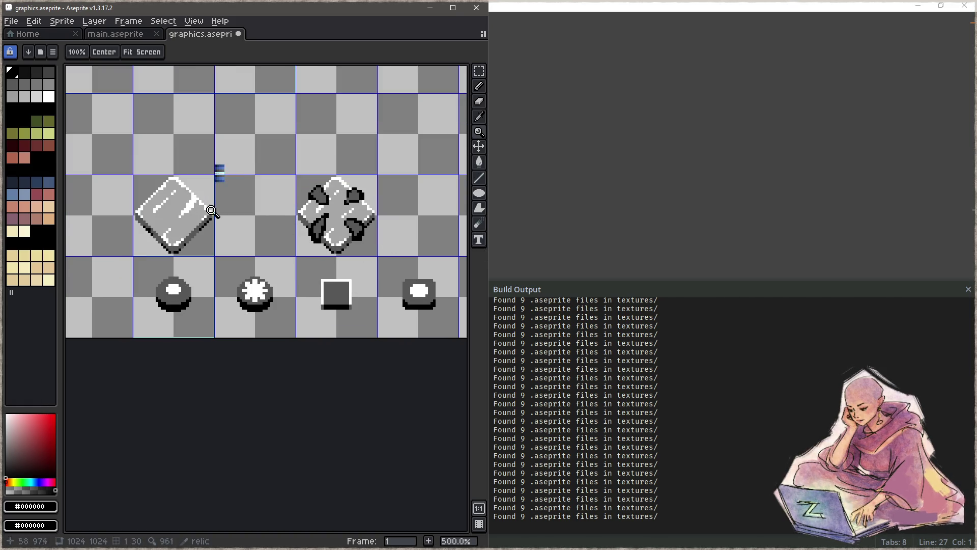
key(shift+c)
click(133, 221)
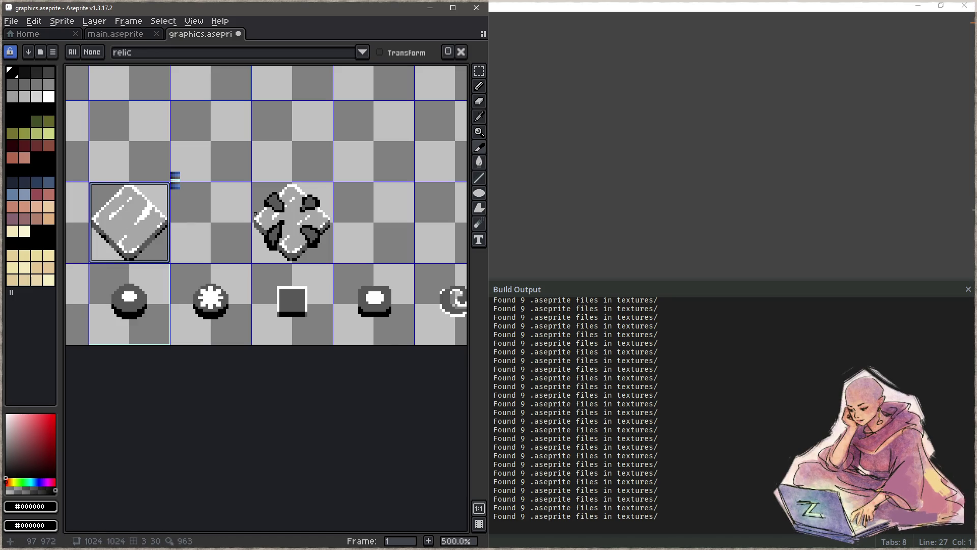
click(254, 214)
mouse_move(256, 181)
mouse_down()
mouse_move(284, 209)
mouse_move(342, 237)
mouse_up()
Rename the new slice to relic_locked in Slice Properties.
double_click(334, 224)
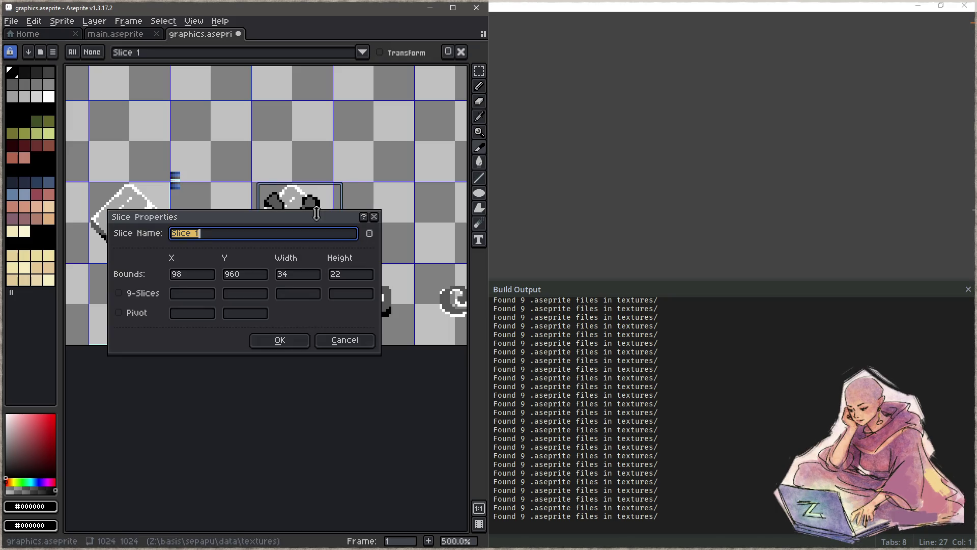
text(relic)
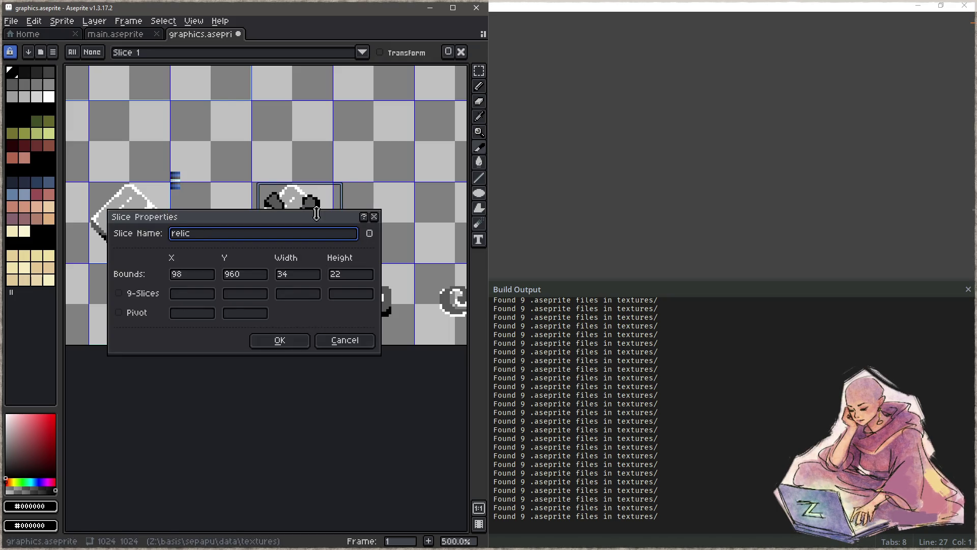
text(d)
key(Return)
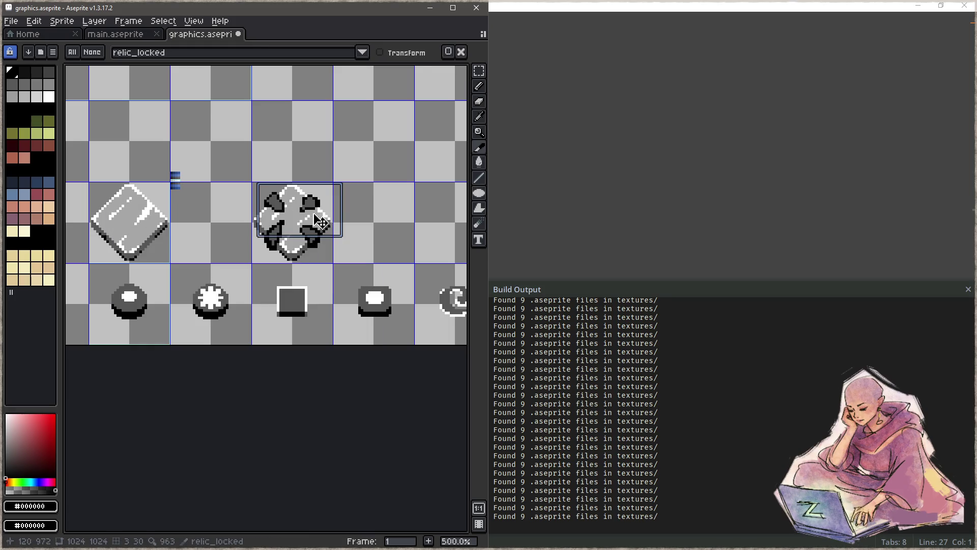
Stretch the relic_locked slice to cover the whole sprite and save graphics.aseprite.
scroll(300, 211, up, 2)
scroll(282, 211, up, 3)
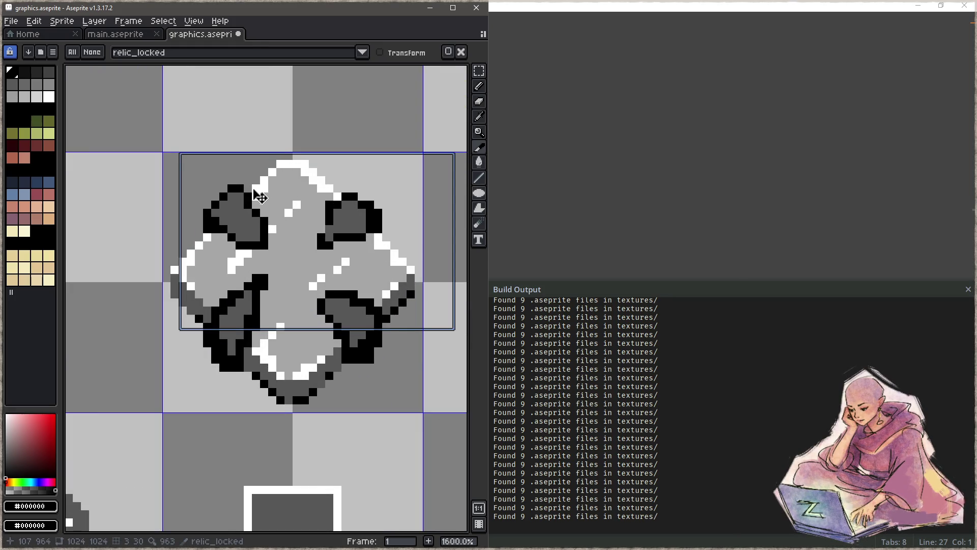
drag(256, 192, 239, 196)
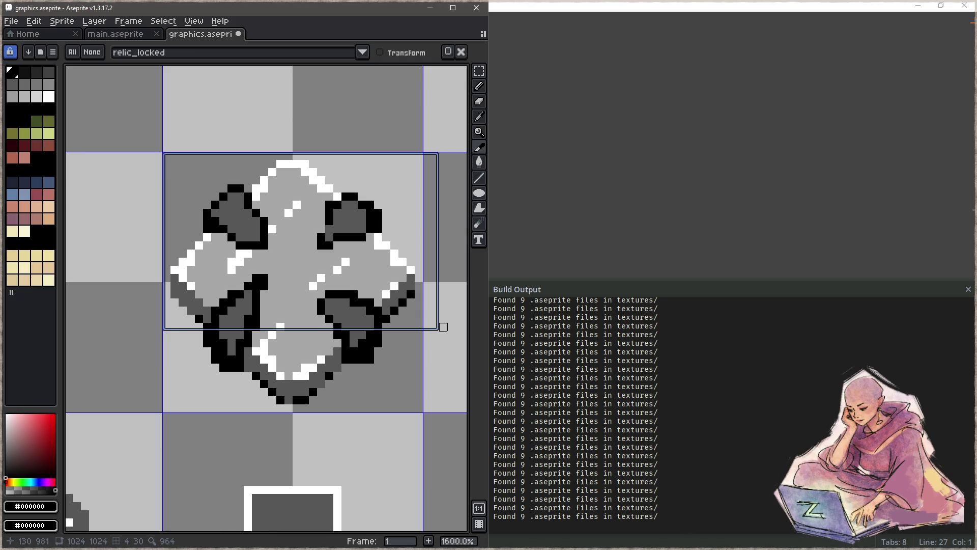
drag(435, 328, 417, 408)
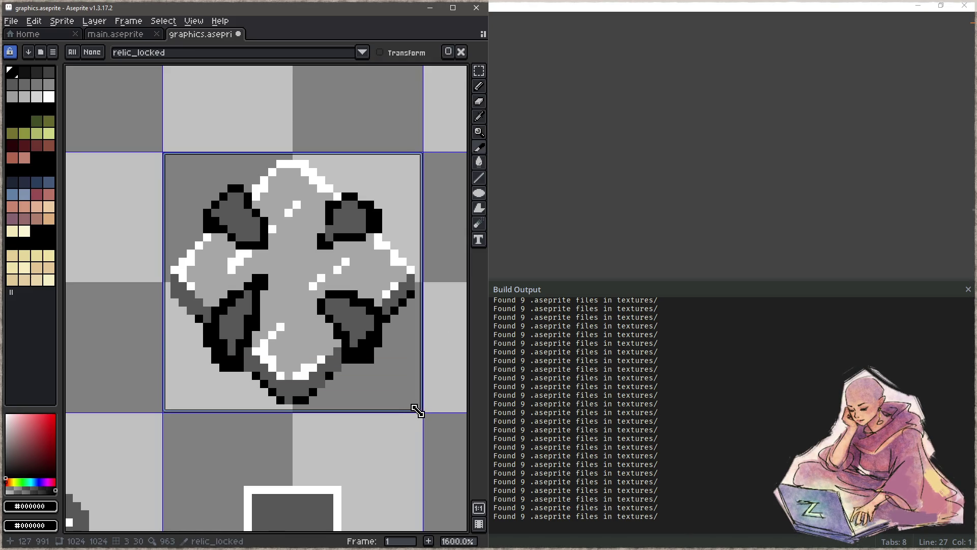
scroll(351, 310, down, 5)
key(ctrl+s)
drag(366, 310, 330, 291)
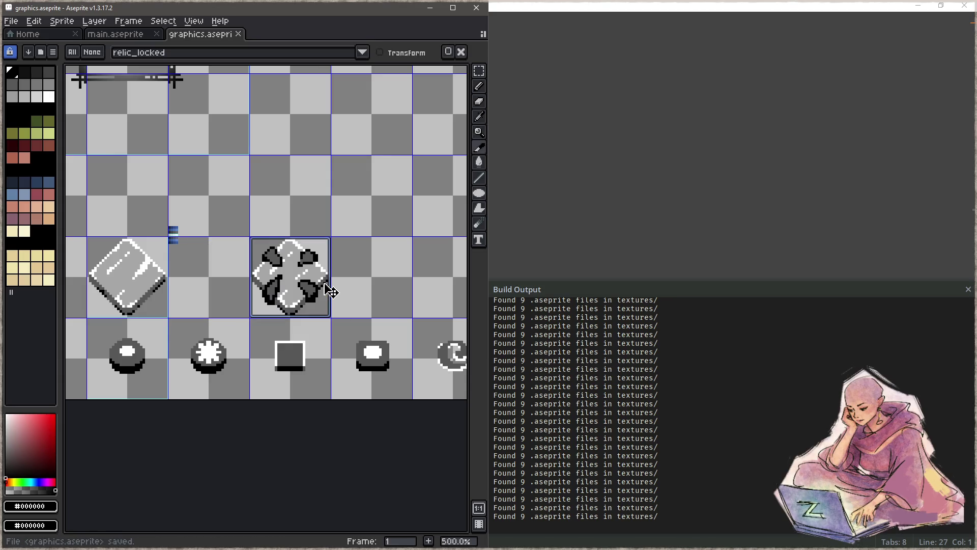